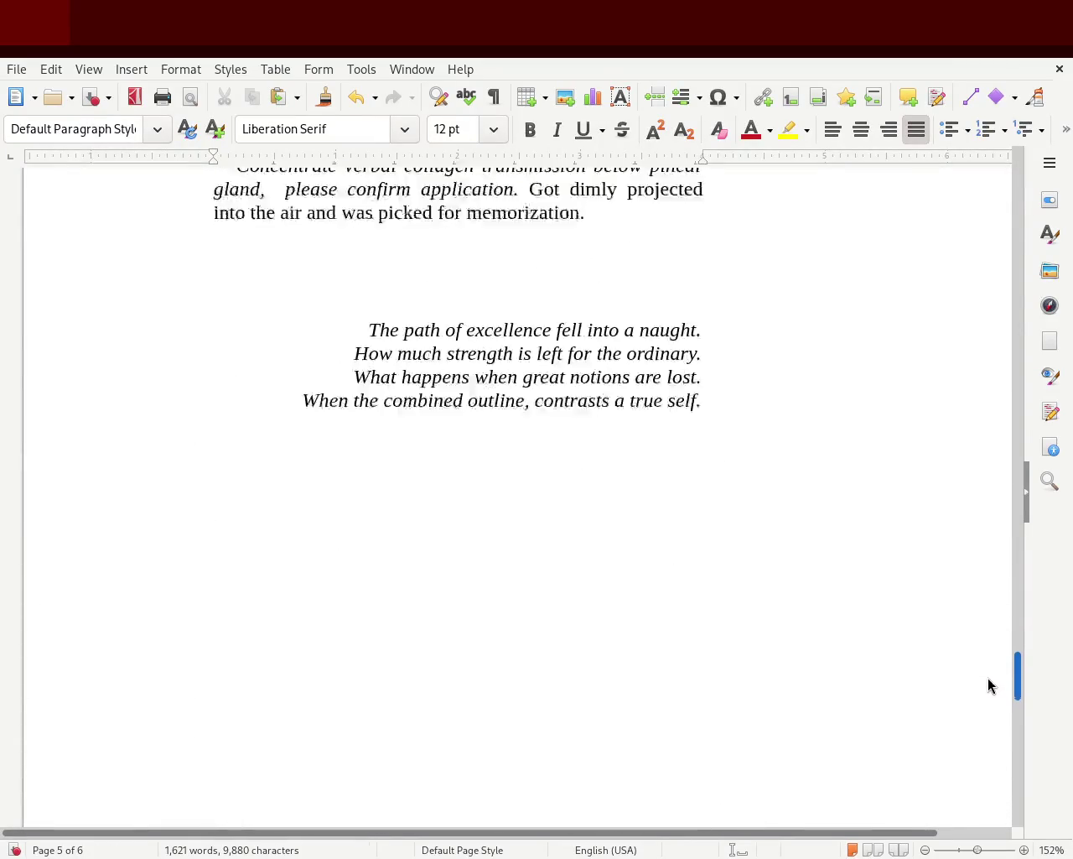
Delete the chapter 3 heading and move the four-line poem to the story's end.
{"action": "left_click_drag", "start_coordinate": [260, 533], "coordinate": [178, 531]}
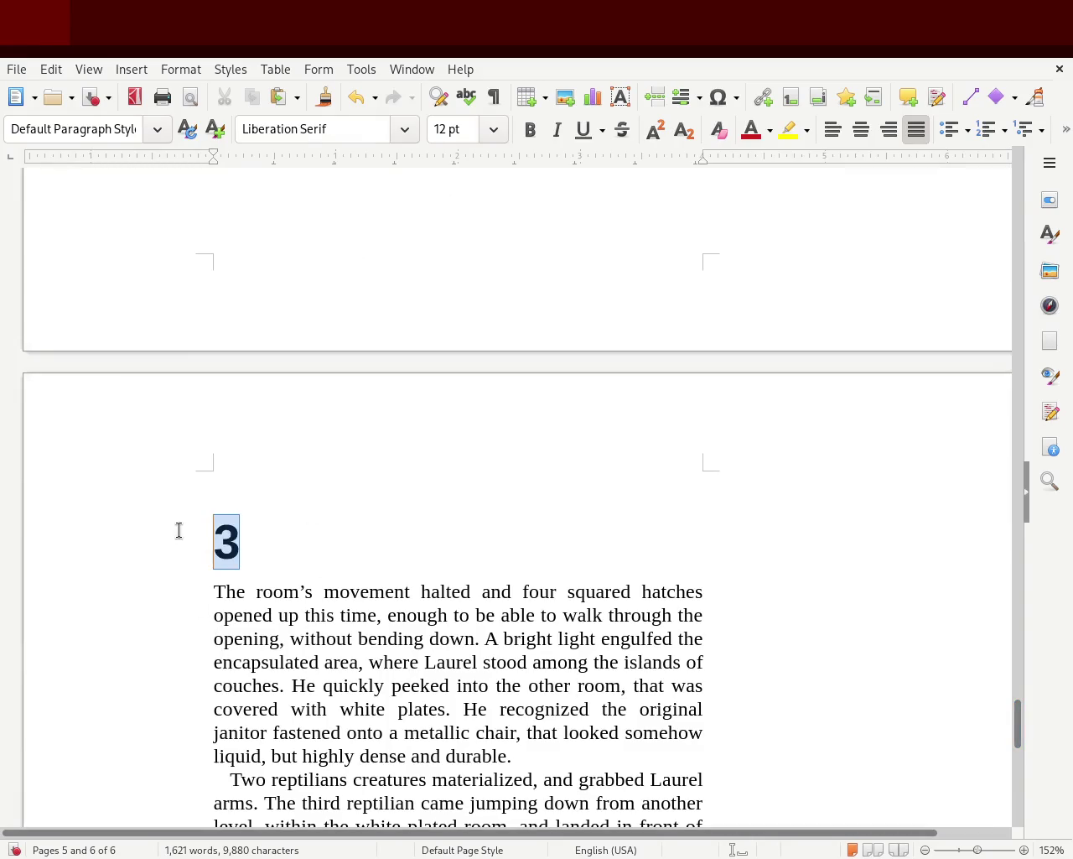
{"action": "key", "text": "BackSpace"}
{"action": "left_click_drag", "start_coordinate": [1015, 734], "coordinate": [1021, 671]}
{"action": "mouse_move", "coordinate": [458, 486]}
{"action": "left_mouse_down"}
{"action": "mouse_move", "coordinate": [331, 389]}
{"action": "mouse_move", "coordinate": [143, 341]}
{"action": "left_mouse_up"}
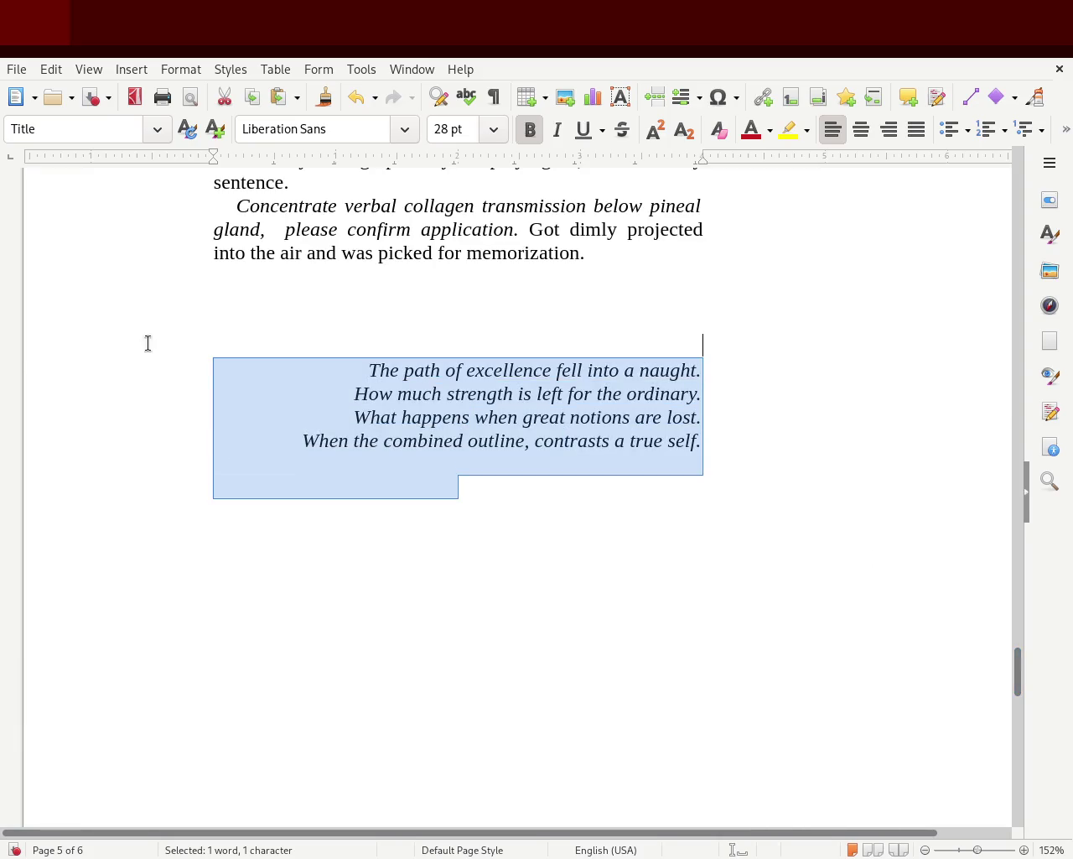
{"action": "key", "text": "BackSpace"}
{"action": "left_click_drag", "start_coordinate": [1017, 671], "coordinate": [1017, 784]}
{"action": "left_click", "coordinate": [378, 630]}
{"action": "type", "text": "The path of excellence fell into a naught. How much strength is left for the ordinary. What happens when great notions are lost. When the combined outline, contrasts a true self."}
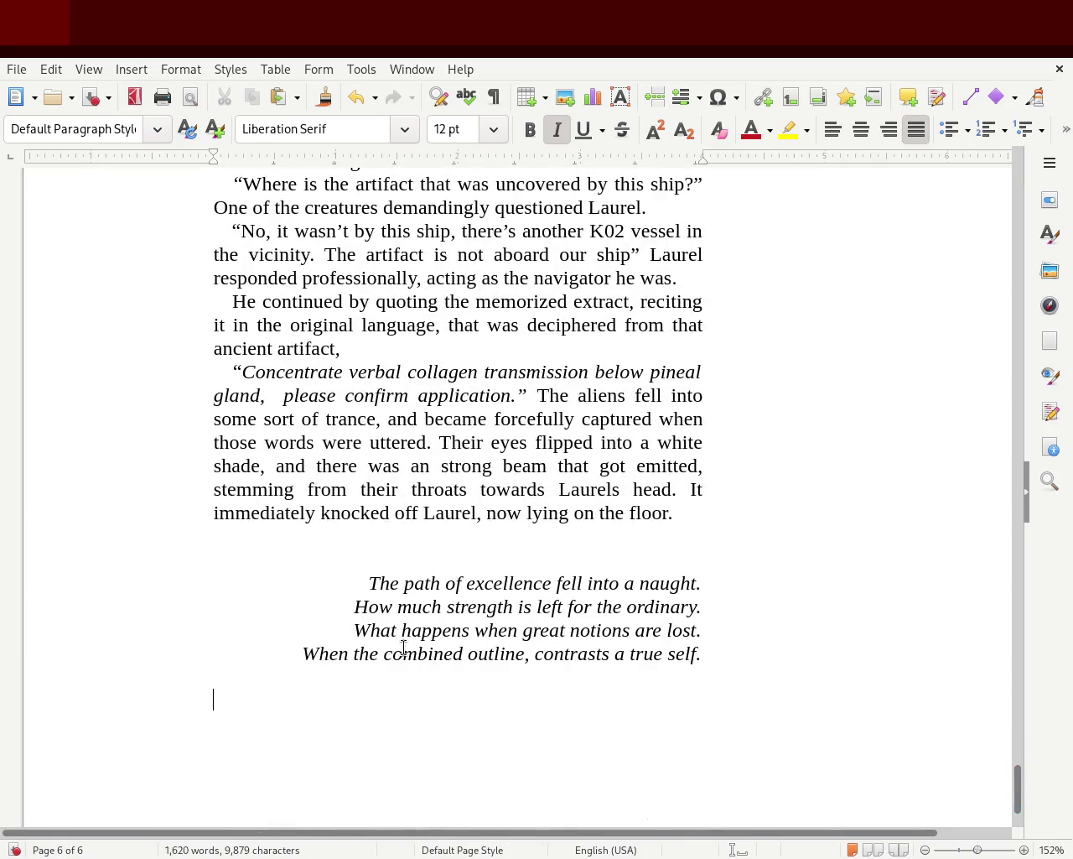
Remove the empty lines after the memorization paragraph, before 'The room's movement halted'.
{"action": "left_click_drag", "start_coordinate": [1016, 772], "coordinate": [1017, 663]}
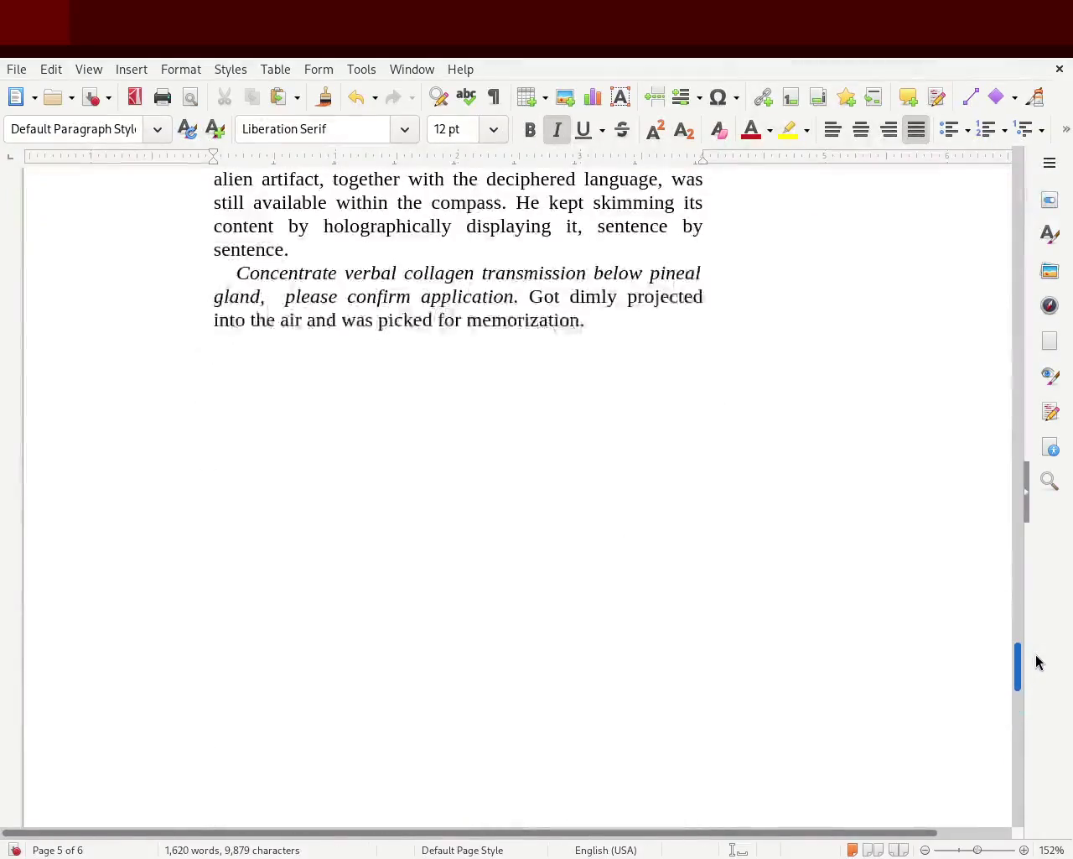
{"action": "left_click", "coordinate": [366, 443]}
{"action": "left_click", "coordinate": [405, 403]}
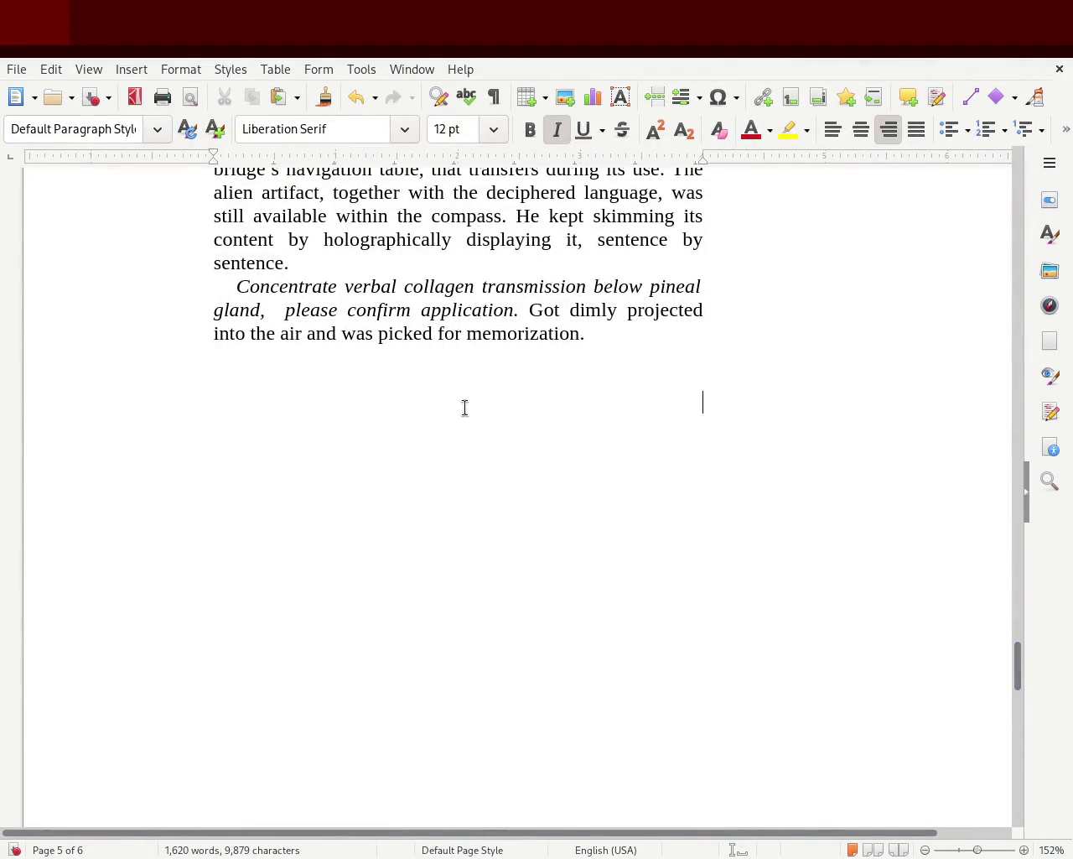
{"action": "key", "text": "Delete"}
{"action": "key", "text": "Delete"}
{"action": "key", "text": "Delete"}
{"action": "key", "text": "Delete"}
{"action": "key", "text": "Delete"}
{"action": "key", "text": "Delete"}
{"action": "key", "text": "Delete"}
{"action": "key", "text": "Delete"}
{"action": "key", "text": "Delete"}
{"action": "key", "text": "Delete"}
{"action": "key", "text": "Delete"}
{"action": "key", "text": "Delete"}
{"action": "key", "text": "Delete"}
{"action": "key", "text": "Delete"}
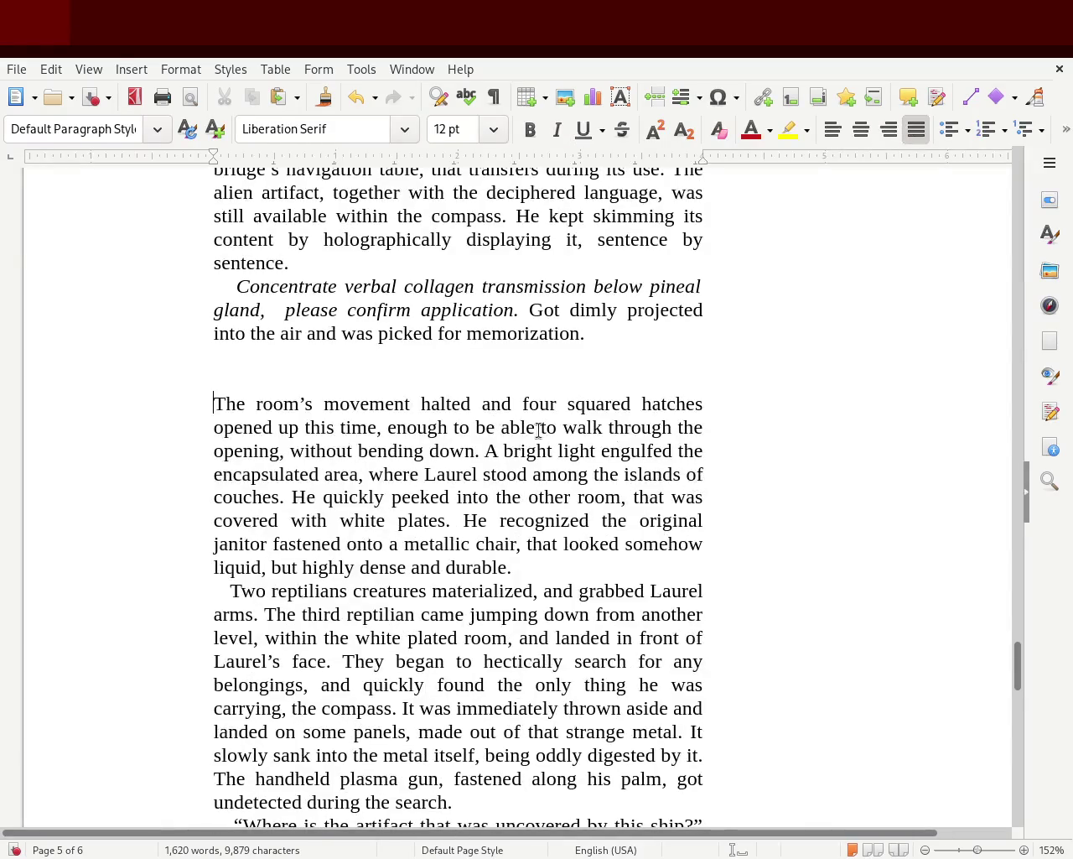
{"action": "key", "text": "Delete"}
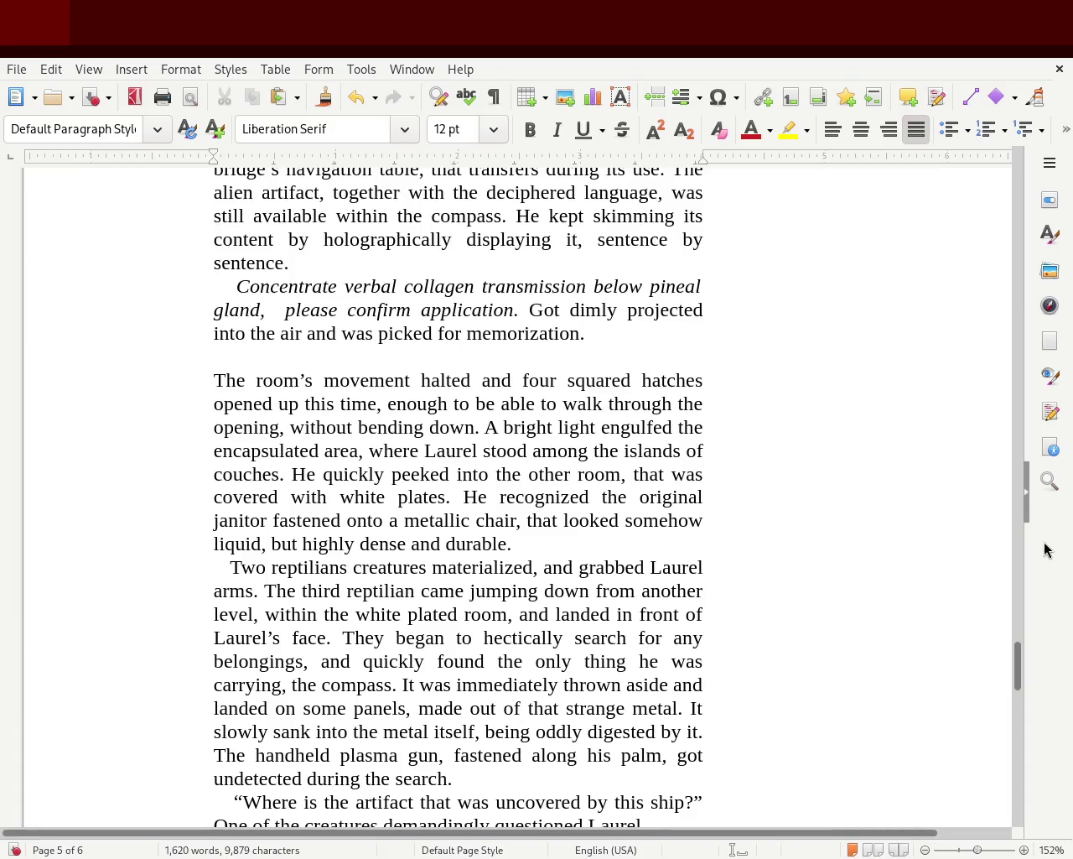
{"action": "mouse_move", "coordinate": [1018, 676]}
{"action": "left_mouse_down"}
{"action": "mouse_move", "coordinate": [1019, 754]}
{"action": "mouse_move", "coordinate": [1017, 600]}
{"action": "left_mouse_up"}
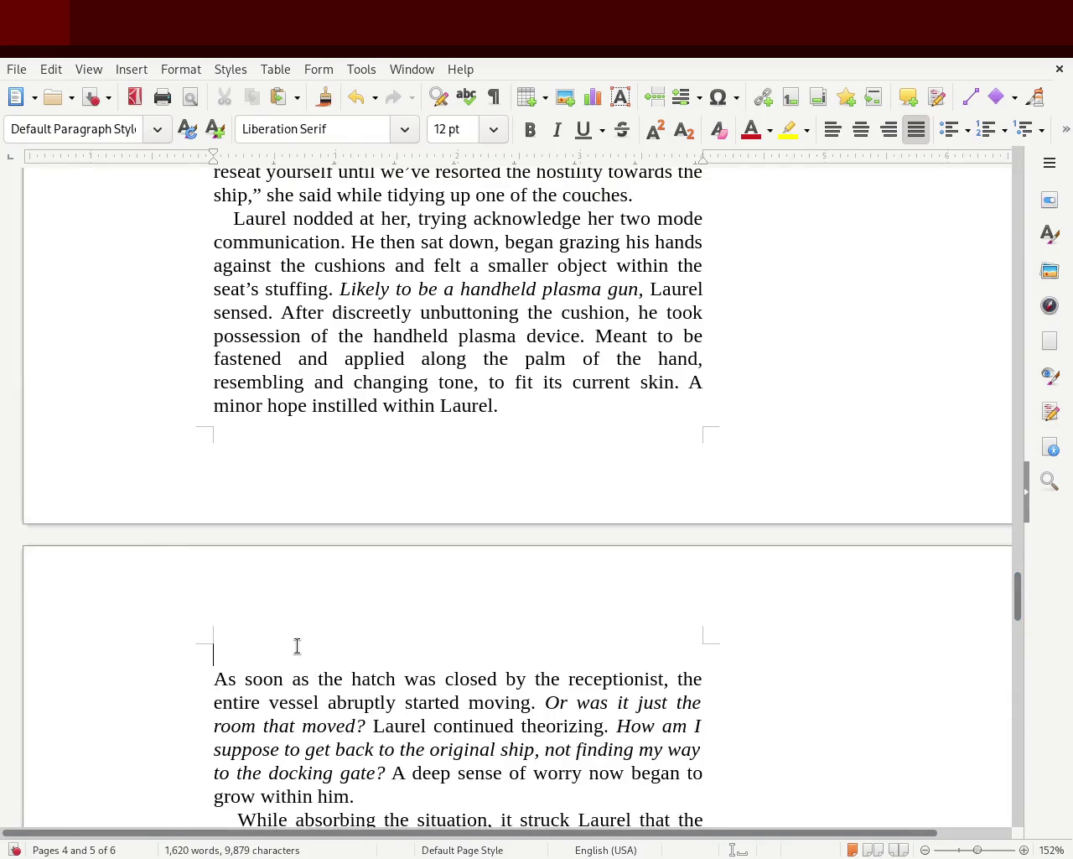
Delete the blank paragraph at page 5's top, keeping 'As soon as the hatch' as its own paragraph.
{"action": "key", "text": "BackSpace"}
{"action": "key", "text": "Delete"}
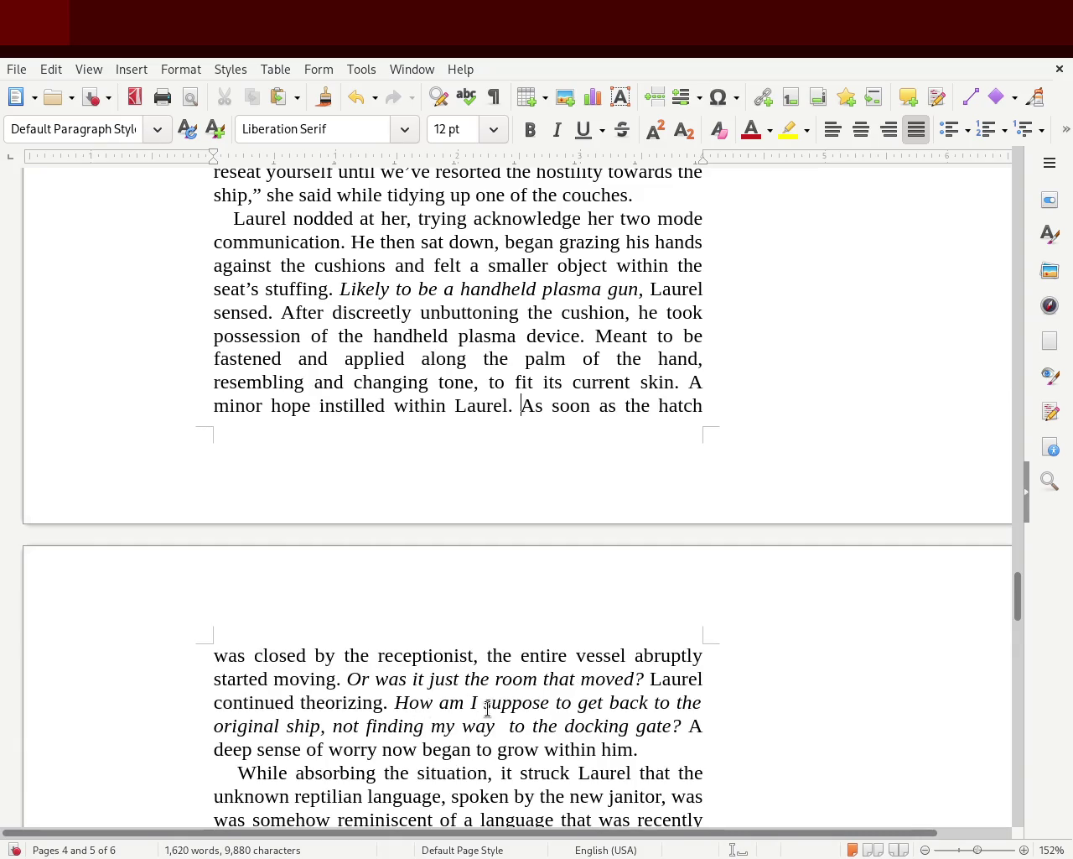
{"action": "key", "text": "Return"}
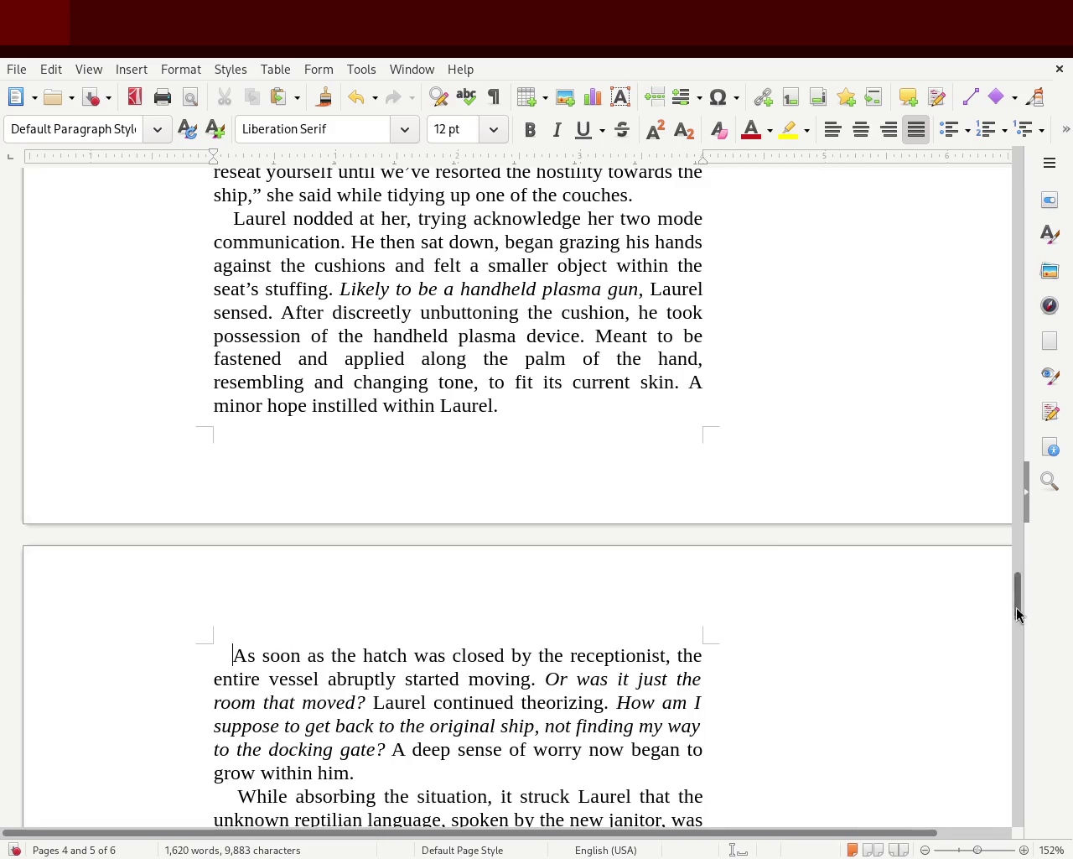
{"action": "mouse_move", "coordinate": [1011, 577]}
{"action": "left_mouse_down"}
{"action": "mouse_move", "coordinate": [1004, 745]}
{"action": "mouse_move", "coordinate": [994, 590]}
{"action": "mouse_move", "coordinate": [959, 486]}
{"action": "mouse_move", "coordinate": [951, 410]}
{"action": "mouse_move", "coordinate": [917, 659]}
{"action": "left_mouse_up"}
Add empty lines above 'The room's movement halted' until it moves onto page 6.
{"action": "left_click", "coordinate": [215, 407]}
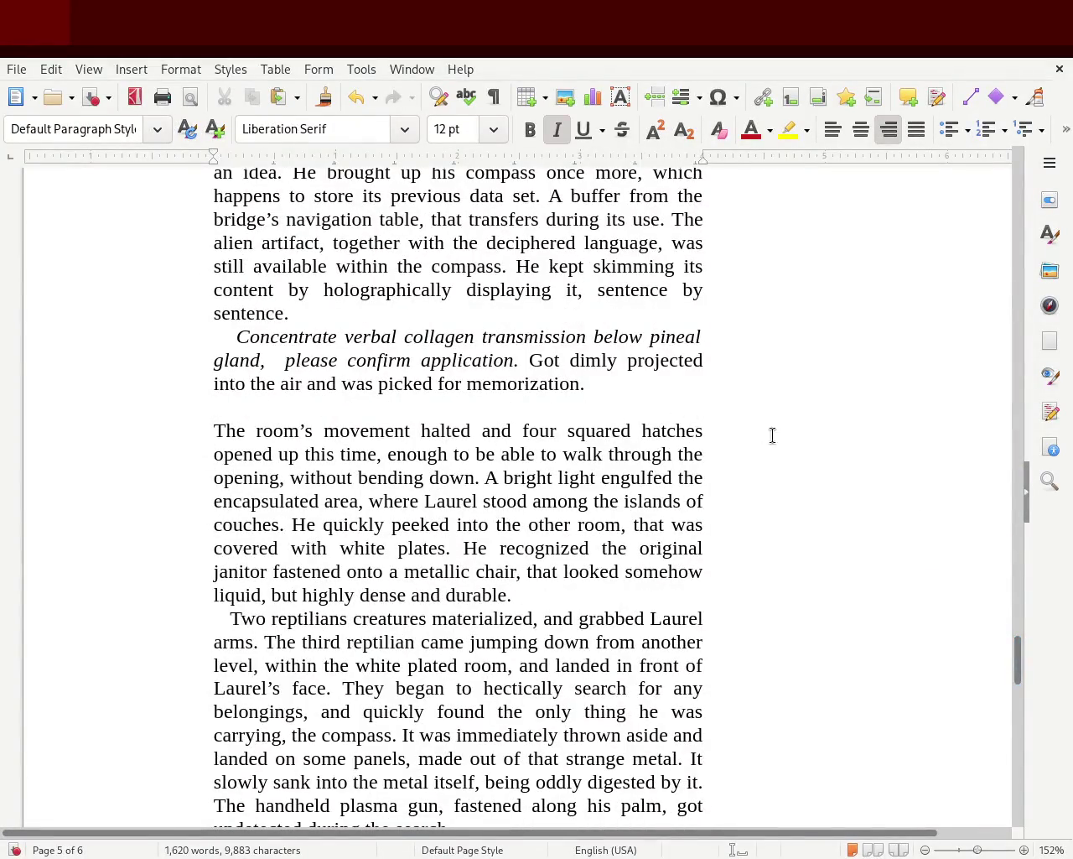
{"action": "key", "text": "Return"}
{"action": "key", "text": "Return"}
{"action": "key", "text": "Return"}
{"action": "key", "text": "Return"}
{"action": "left_click_drag", "start_coordinate": [1024, 669], "coordinate": [1015, 721]}
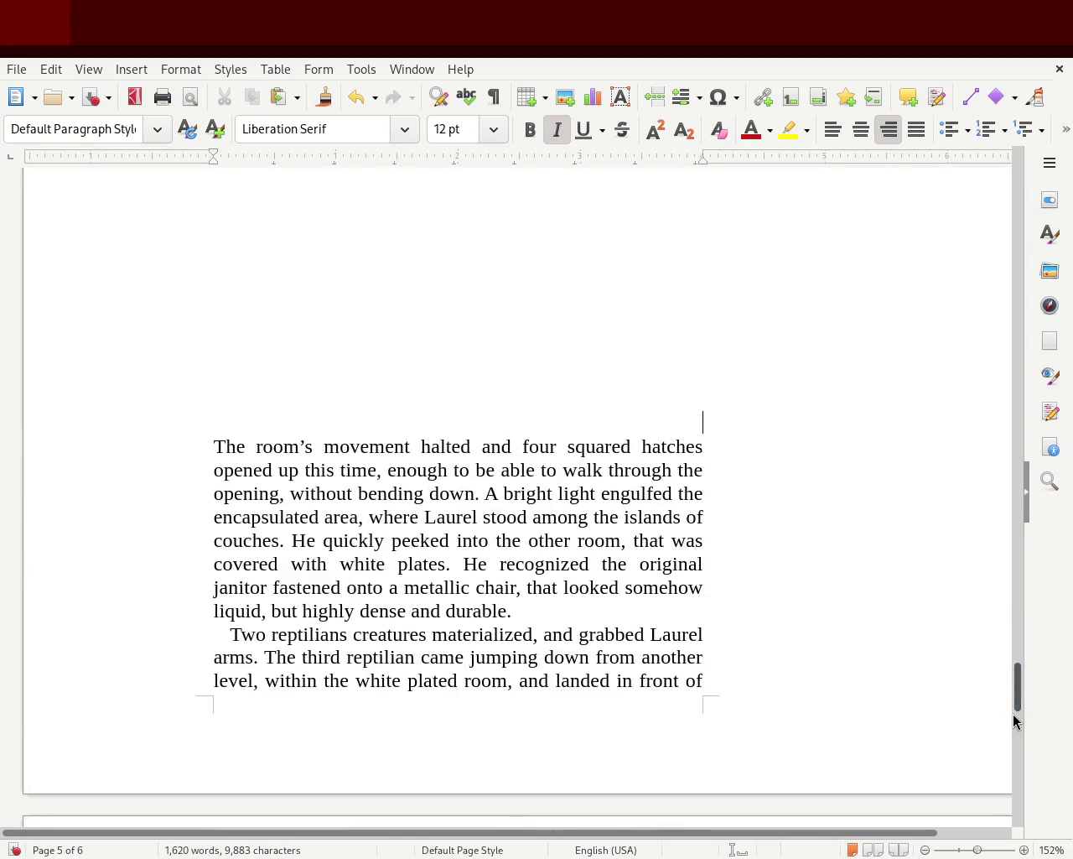
{"action": "key", "text": "Return"}
{"action": "key", "text": "Return"}
{"action": "key", "text": "Return"}
{"action": "key", "text": "Return"}
{"action": "key", "text": "Return"}
{"action": "key", "text": "Return"}
{"action": "key", "text": "Return"}
{"action": "key", "text": "Return"}
{"action": "key", "text": "Return"}
{"action": "key", "text": "Return"}
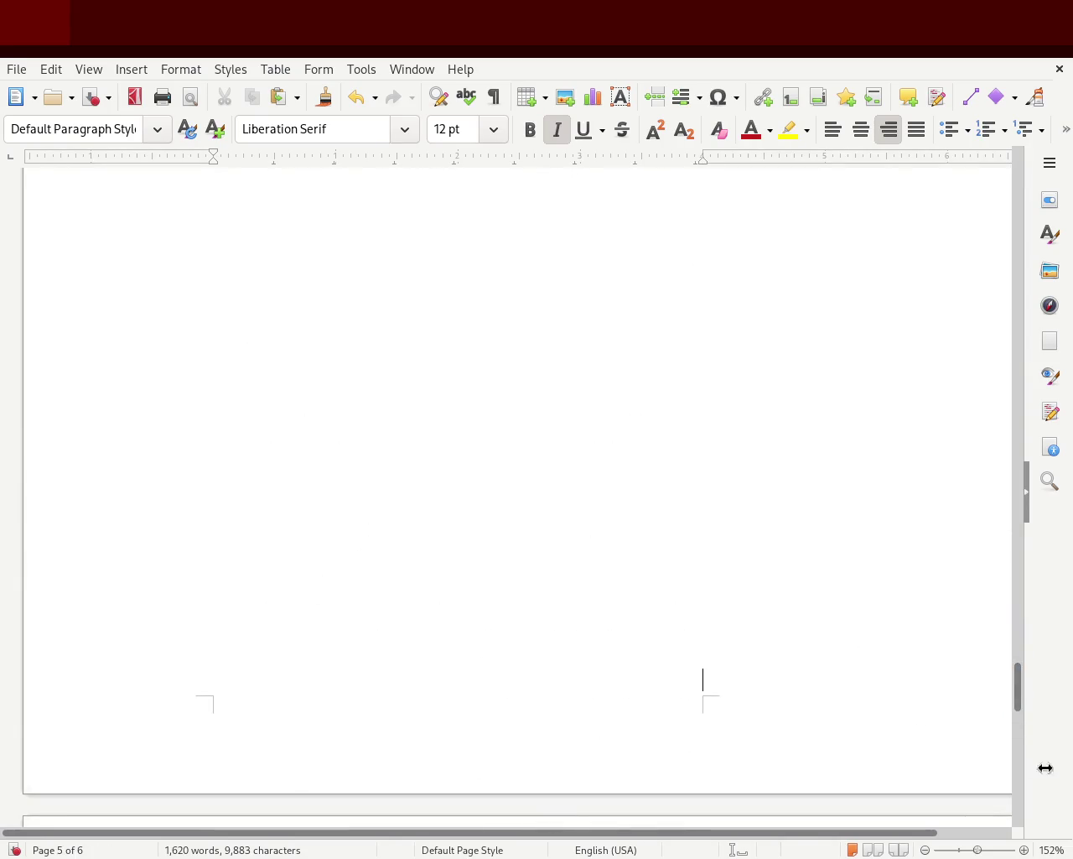
{"action": "mouse_move", "coordinate": [1024, 699]}
{"action": "left_mouse_down"}
{"action": "mouse_move", "coordinate": [1023, 809]}
{"action": "mouse_move", "coordinate": [1020, 614]}
{"action": "mouse_move", "coordinate": [998, 814]}
{"action": "mouse_move", "coordinate": [999, 749]}
{"action": "left_mouse_up"}
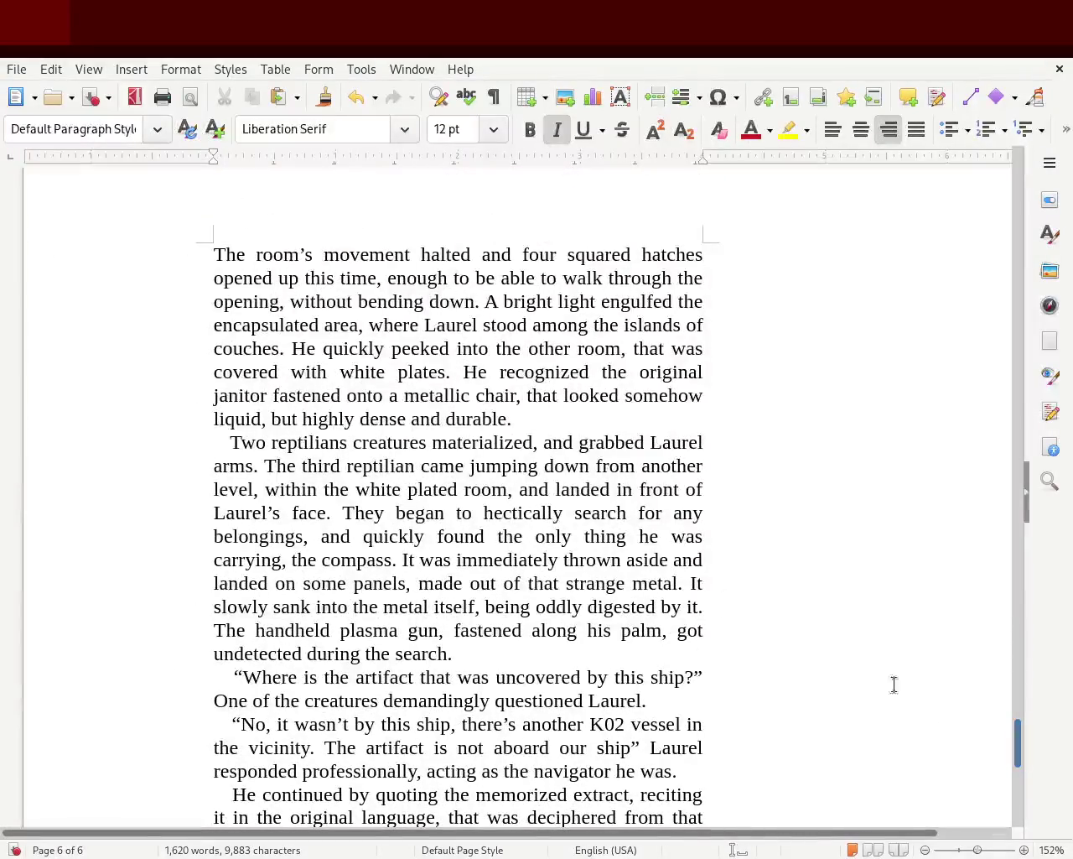
Insert a '3' heading above 'The room's movement halted' in Title style, left-aligned.
{"action": "left_click", "coordinate": [218, 227]}
{"action": "key", "text": "Return"}
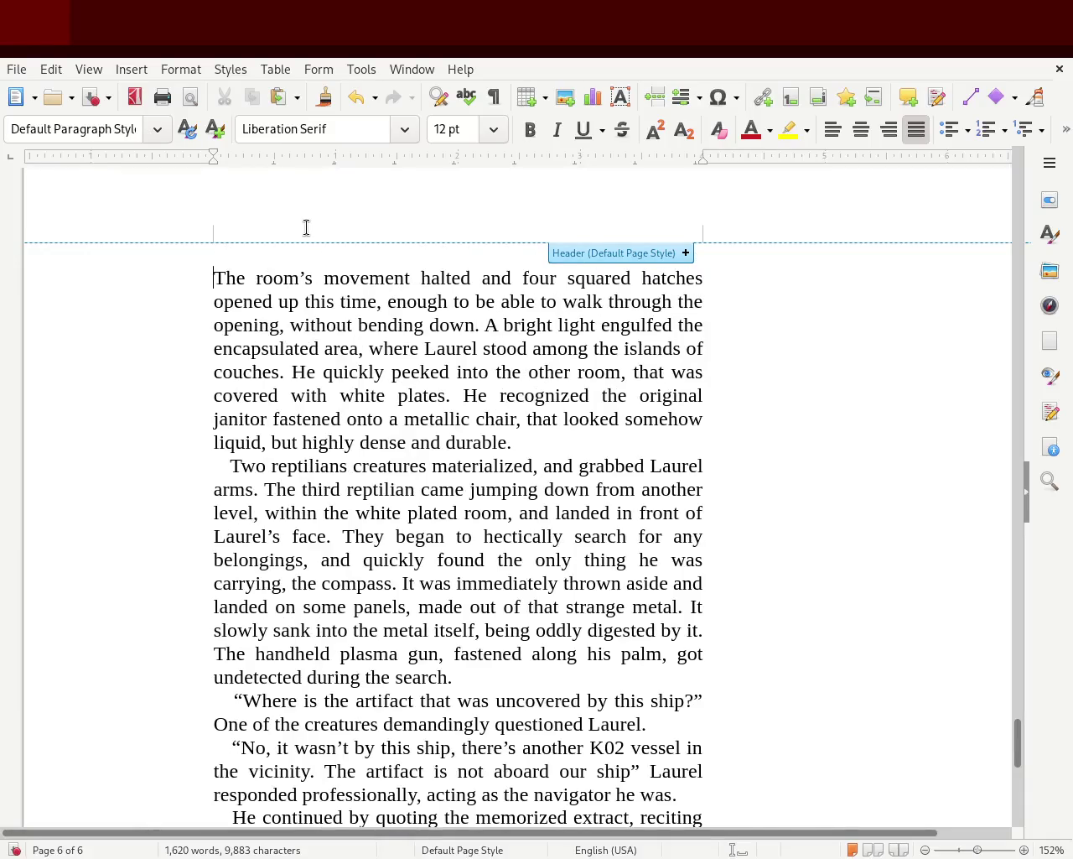
{"action": "type", "text": "3"}
{"action": "key", "text": "shift+Home"}
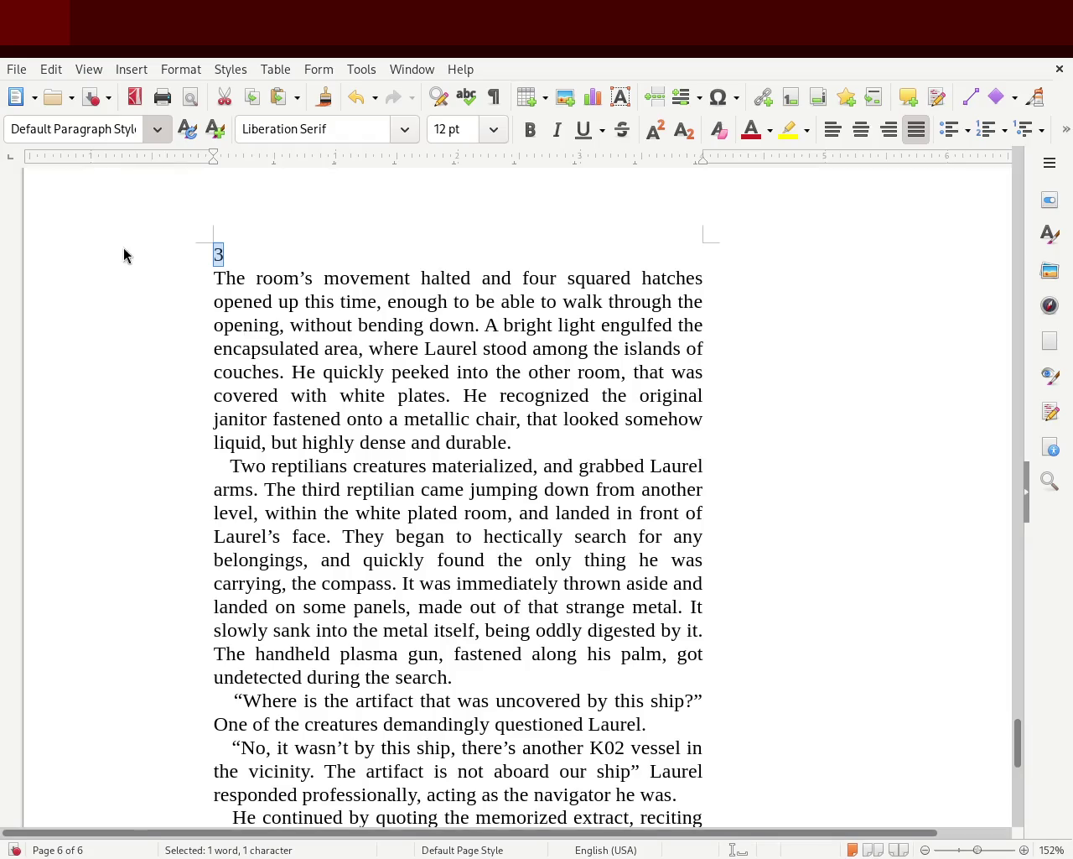
{"action": "key", "text": "ctrl+1"}
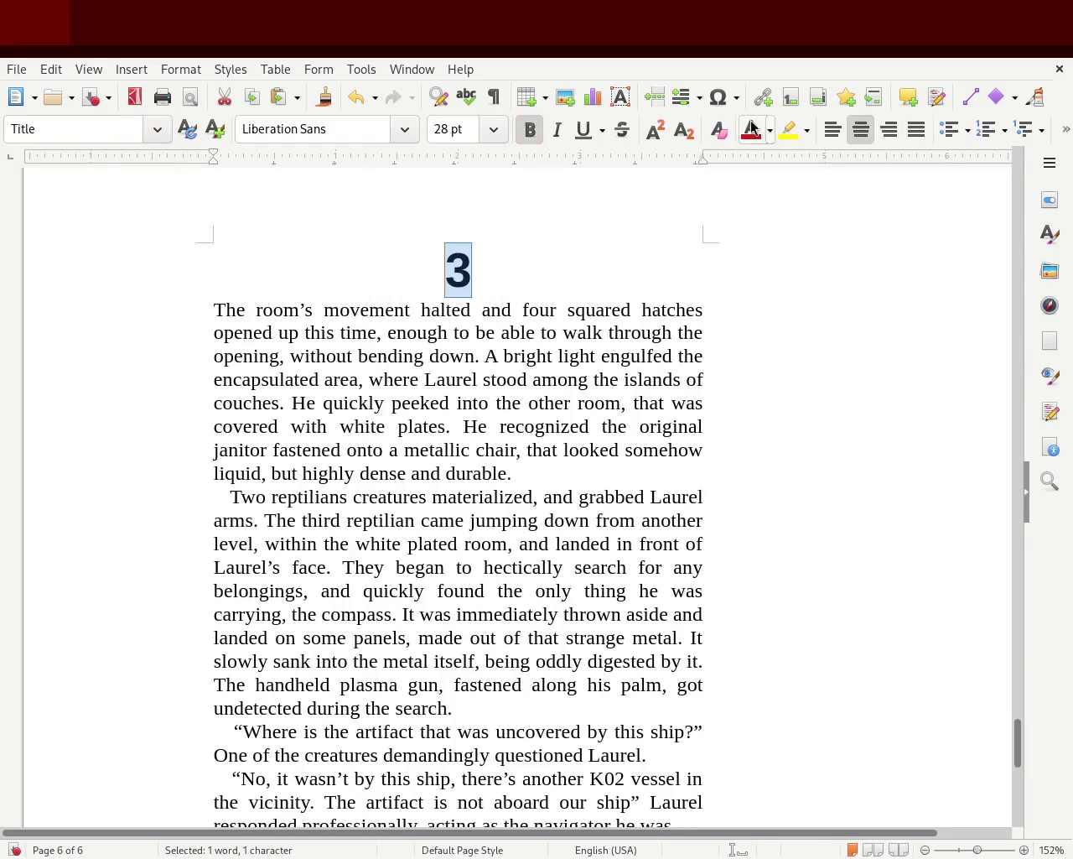
{"action": "left_click", "coordinate": [833, 129]}
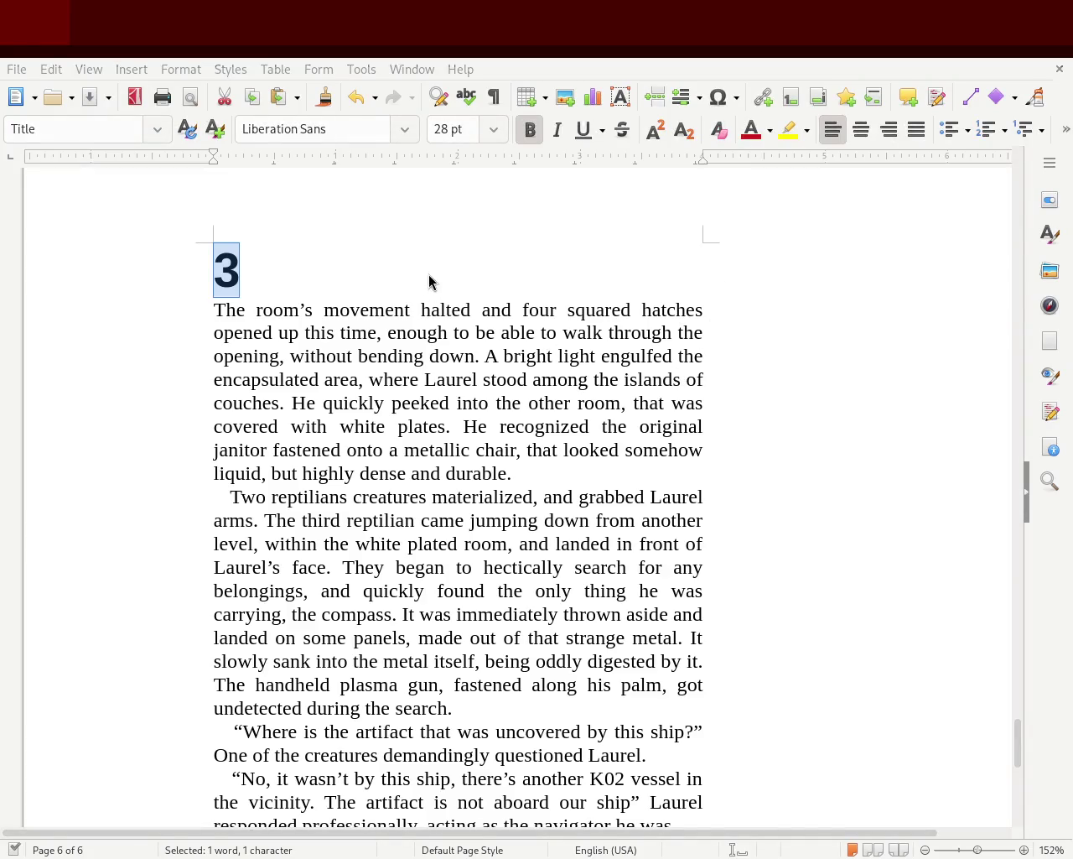
{"action": "mouse_move", "coordinate": [1018, 738]}
{"action": "left_mouse_down"}
{"action": "mouse_move", "coordinate": [1023, 782]}
{"action": "mouse_move", "coordinate": [1032, 764]}
{"action": "mouse_move", "coordinate": [1016, 742]}
{"action": "mouse_move", "coordinate": [1005, 628]}
{"action": "mouse_move", "coordinate": [1016, 289]}
{"action": "left_mouse_up"}
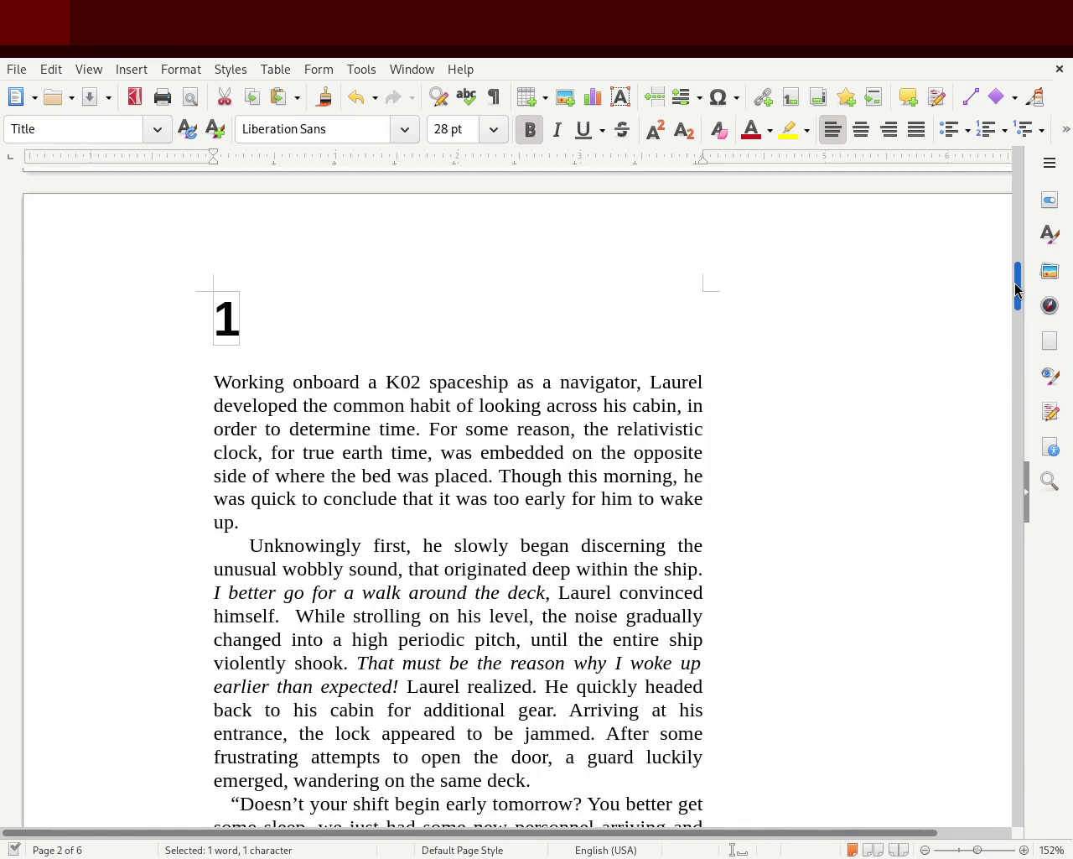
Scroll up to chapter 1 and replace 'the' with 'an' before 'unusual wobbly sound'.
{"action": "left_click_drag", "start_coordinate": [1017, 289], "coordinate": [1017, 299]}
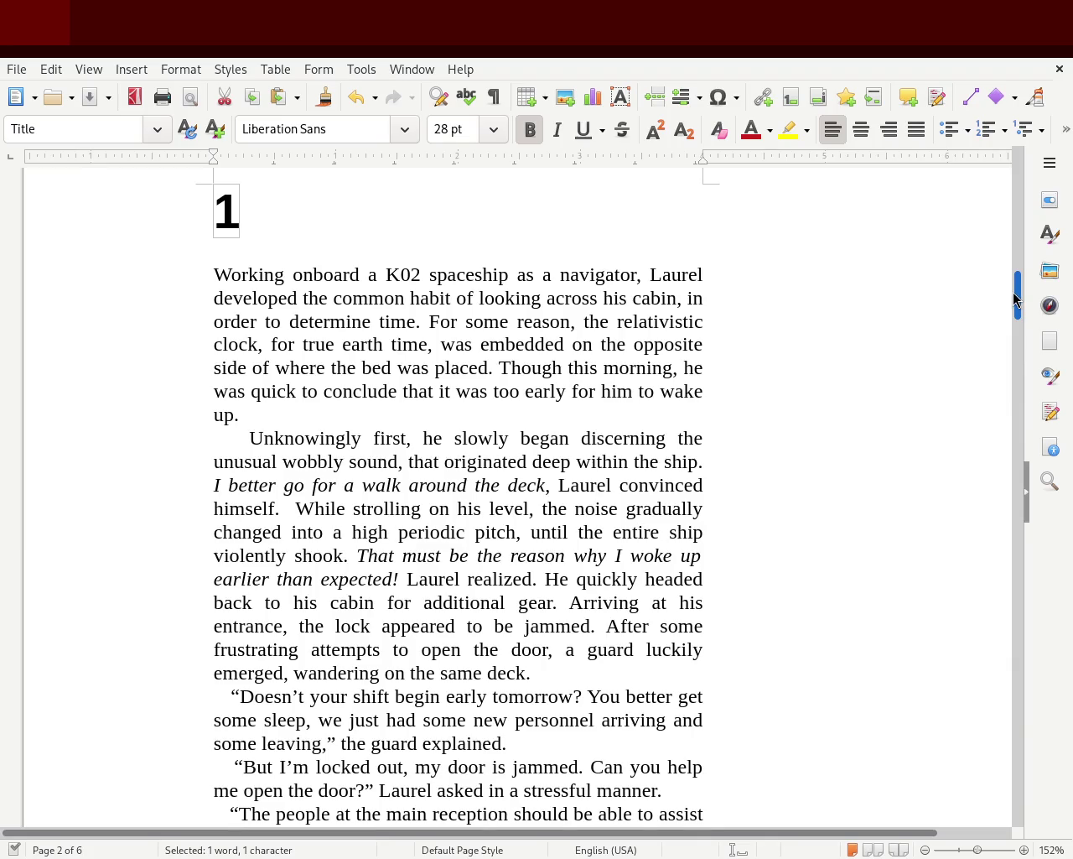
{"action": "left_click_drag", "start_coordinate": [1016, 298], "coordinate": [1016, 302]}
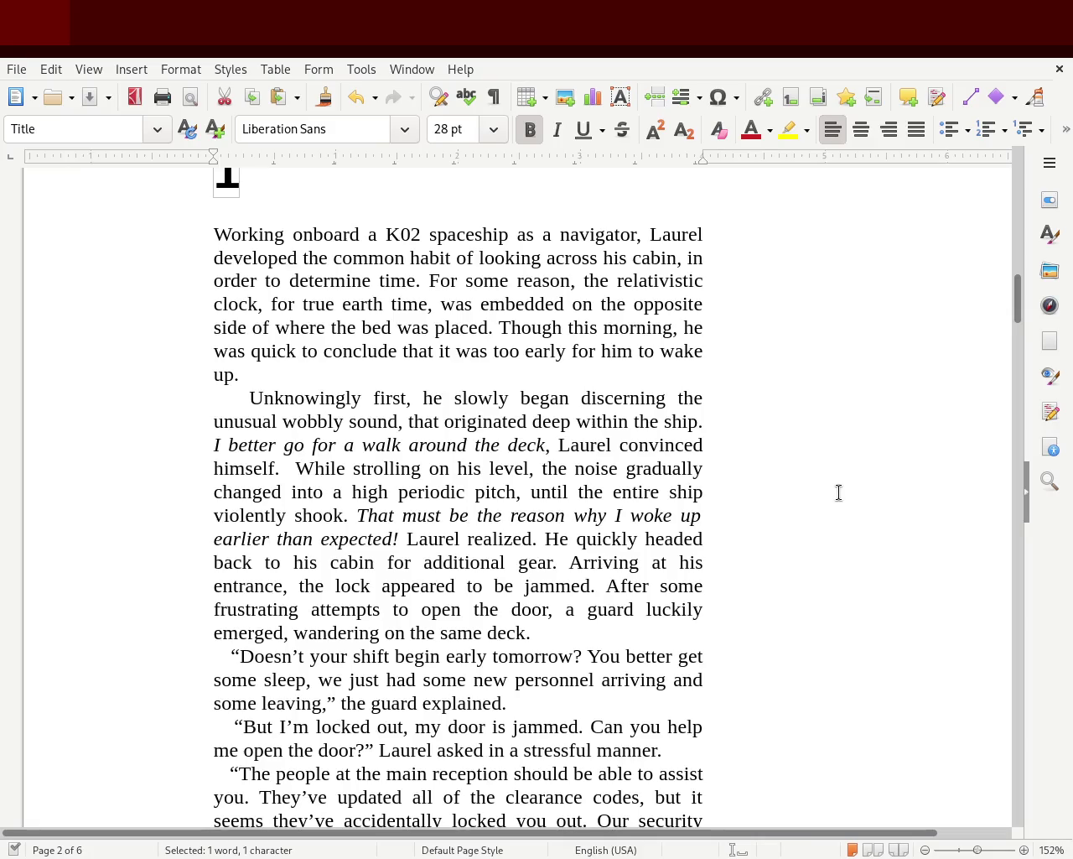
{"action": "double_click", "coordinate": [687, 391]}
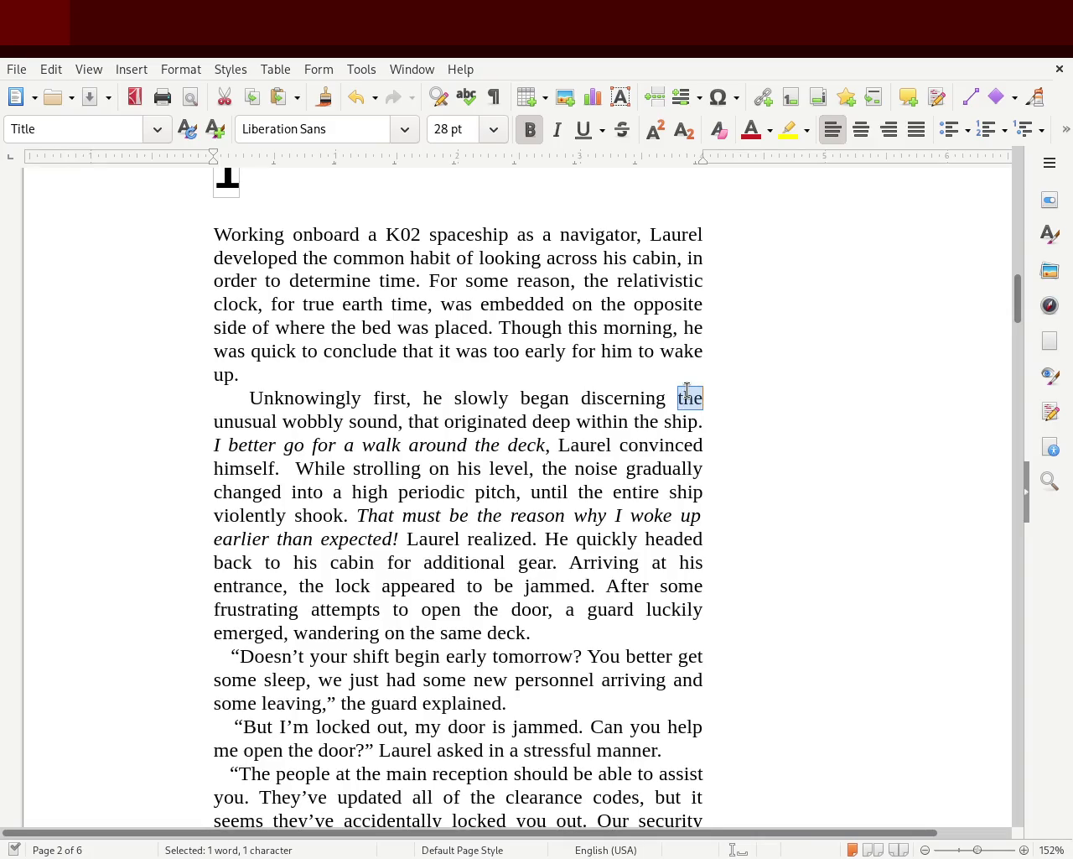
{"action": "type", "text": "an"}
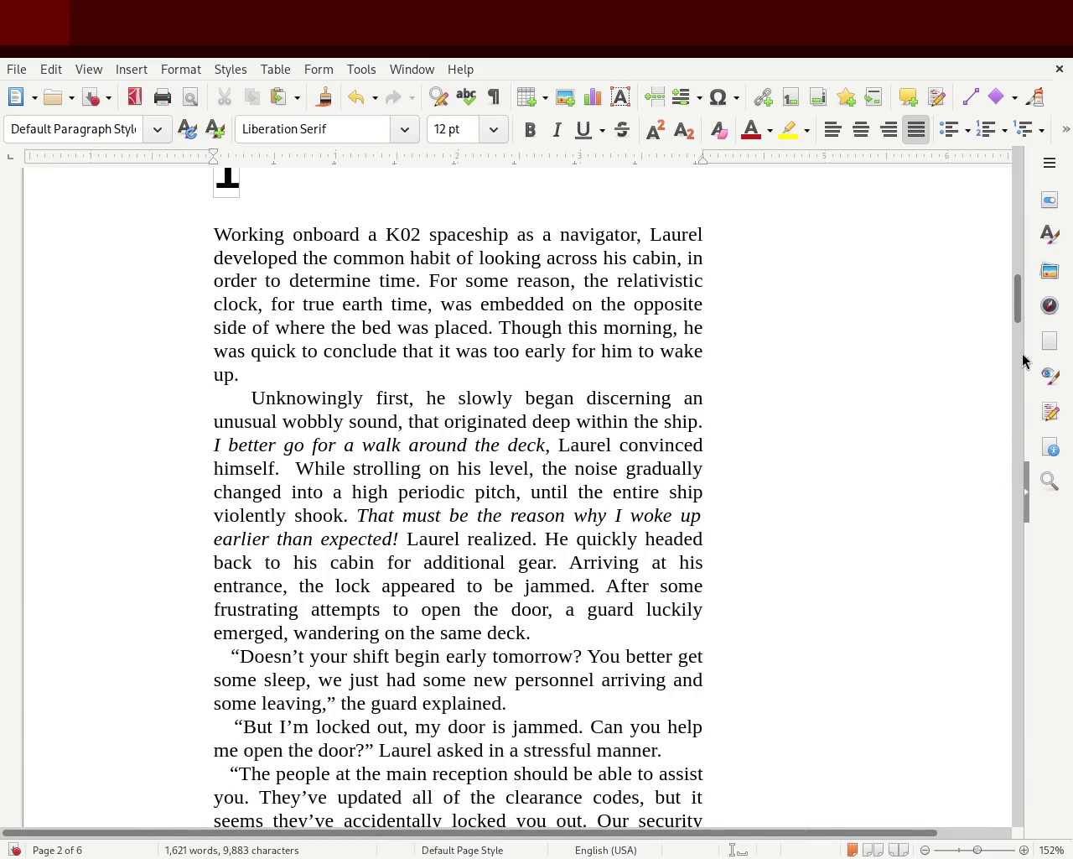
{"action": "left_click_drag", "start_coordinate": [1017, 297], "coordinate": [1017, 319]}
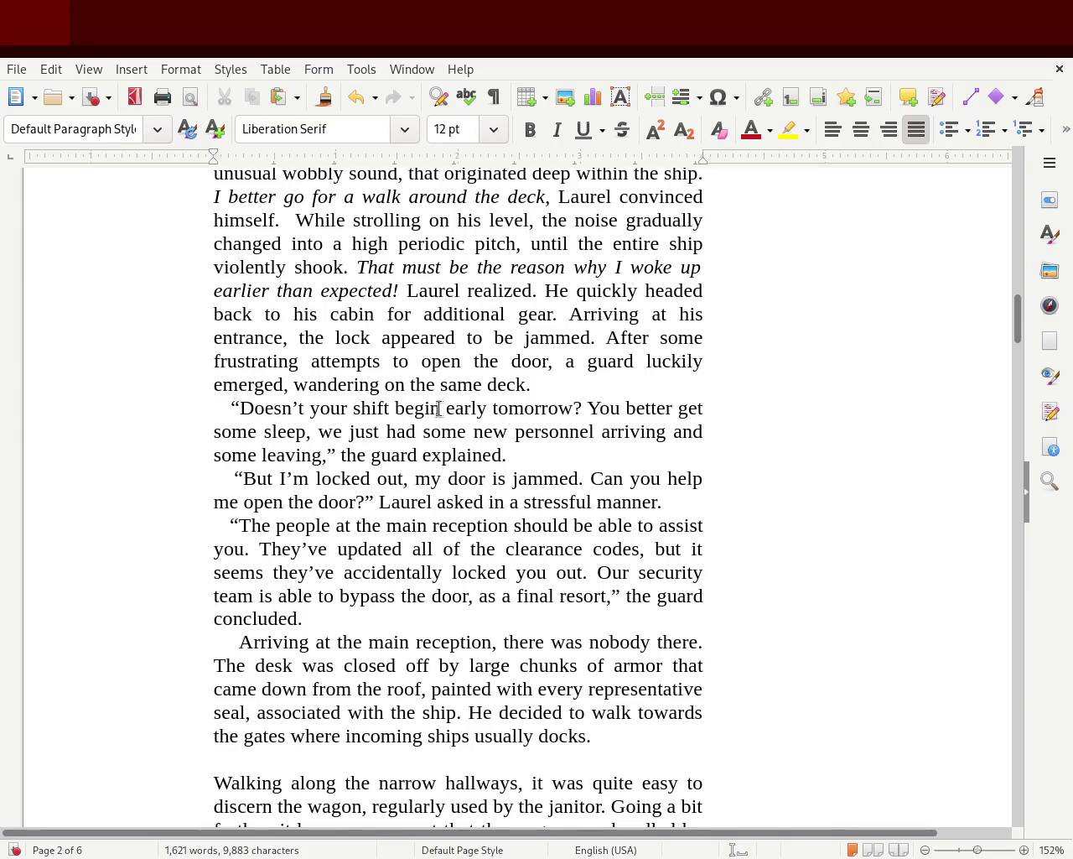
{"action": "left_click_drag", "start_coordinate": [645, 409], "coordinate": [286, 431]}
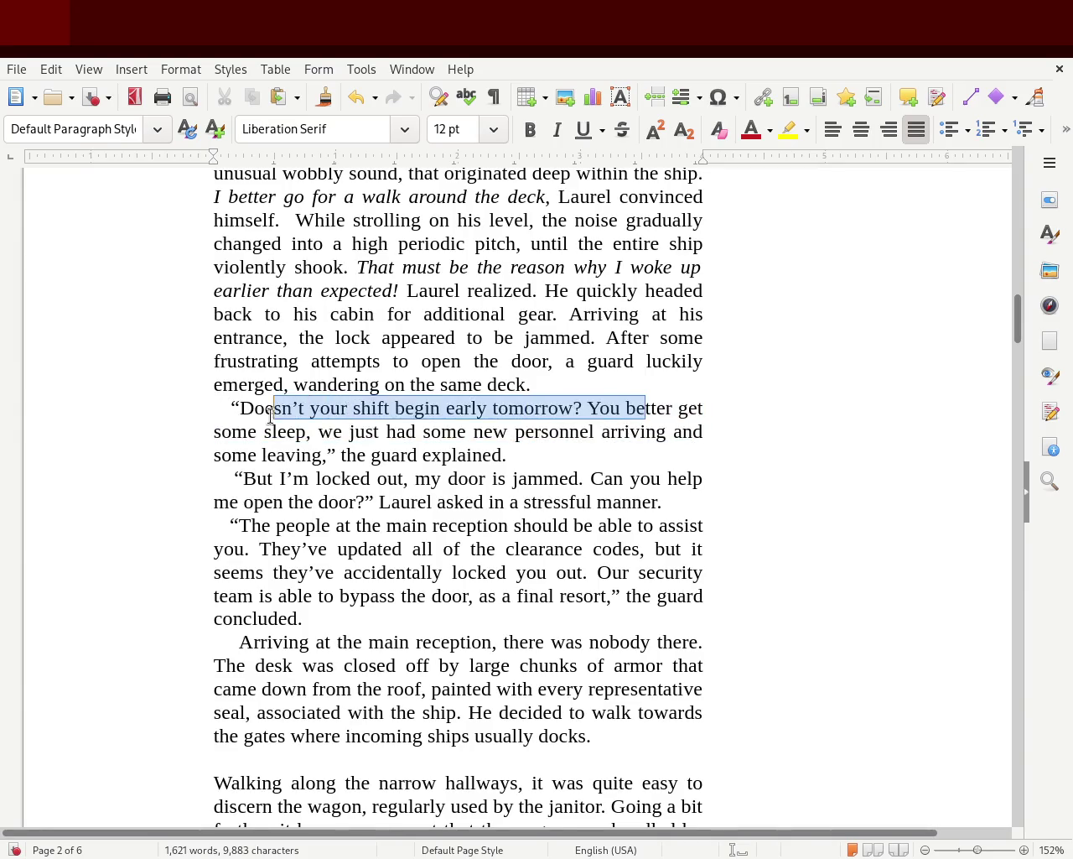
{"action": "mouse_move", "coordinate": [474, 431]}
{"action": "left_mouse_down"}
{"action": "mouse_move", "coordinate": [440, 456]}
{"action": "mouse_move", "coordinate": [542, 454]}
{"action": "left_mouse_up"}
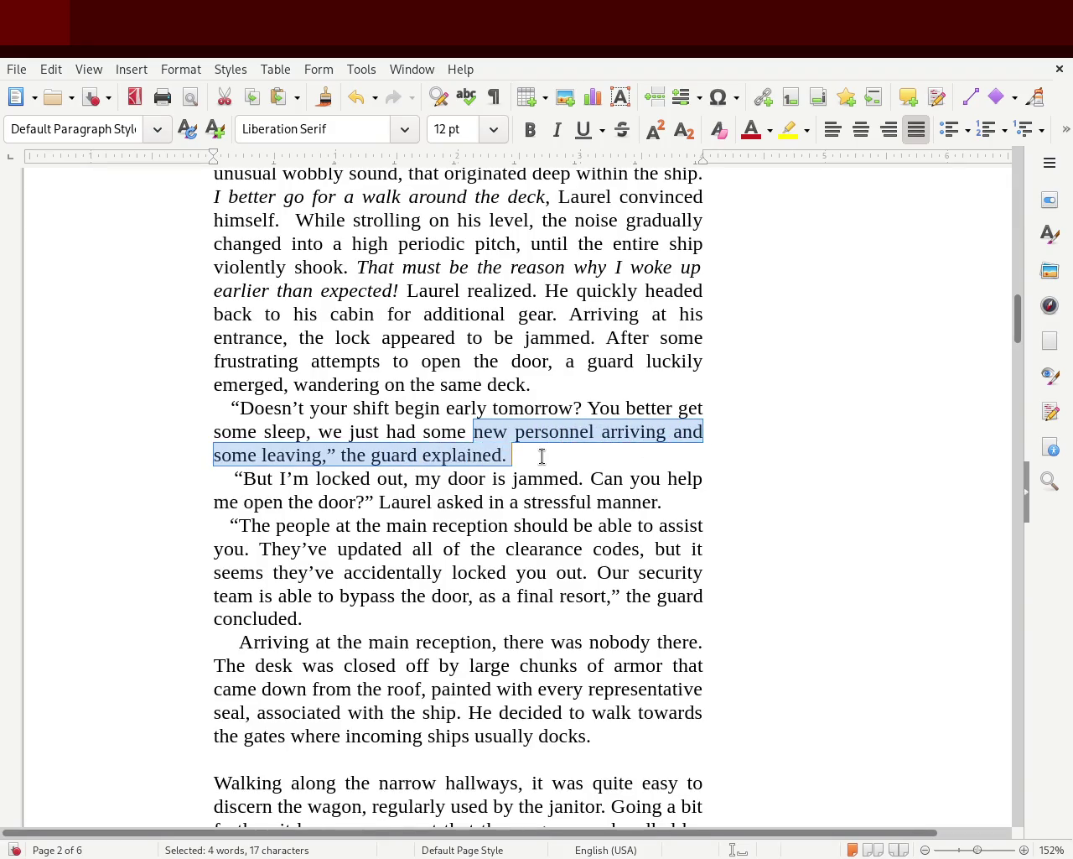
{"action": "left_click", "coordinate": [520, 454]}
{"action": "mouse_move", "coordinate": [242, 479]}
{"action": "left_mouse_down"}
{"action": "mouse_move", "coordinate": [569, 477]}
{"action": "mouse_move", "coordinate": [357, 504]}
{"action": "mouse_move", "coordinate": [661, 502]}
{"action": "left_mouse_up"}
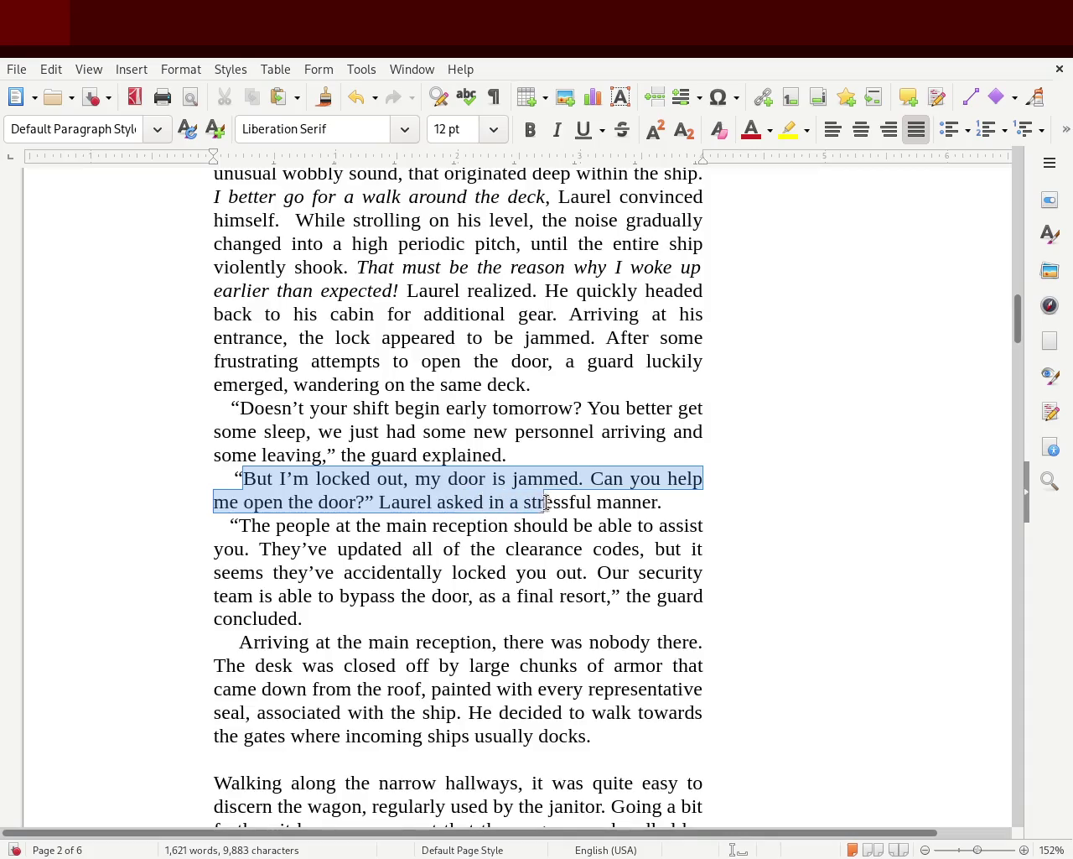
{"action": "left_click", "coordinate": [311, 520]}
{"action": "mouse_move", "coordinate": [216, 523]}
{"action": "left_mouse_down"}
{"action": "mouse_move", "coordinate": [404, 527]}
{"action": "mouse_move", "coordinate": [321, 552]}
{"action": "left_mouse_up"}
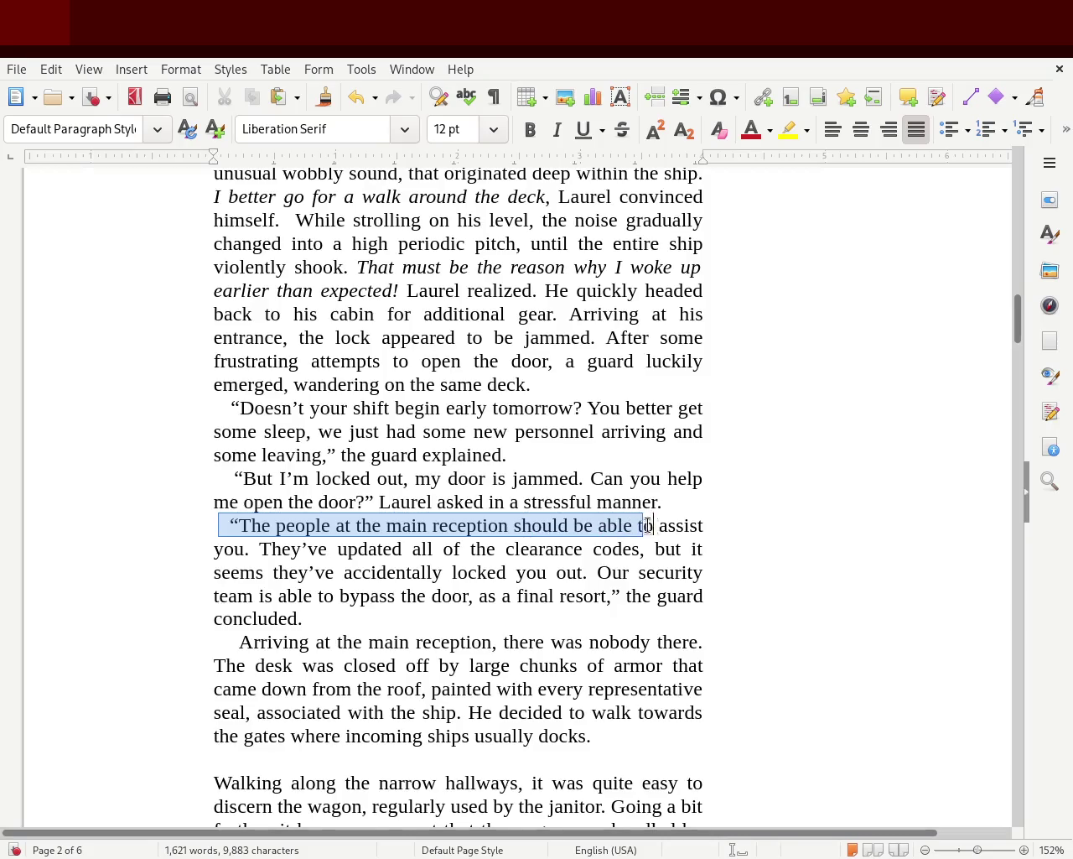
{"action": "left_click", "coordinate": [424, 567]}
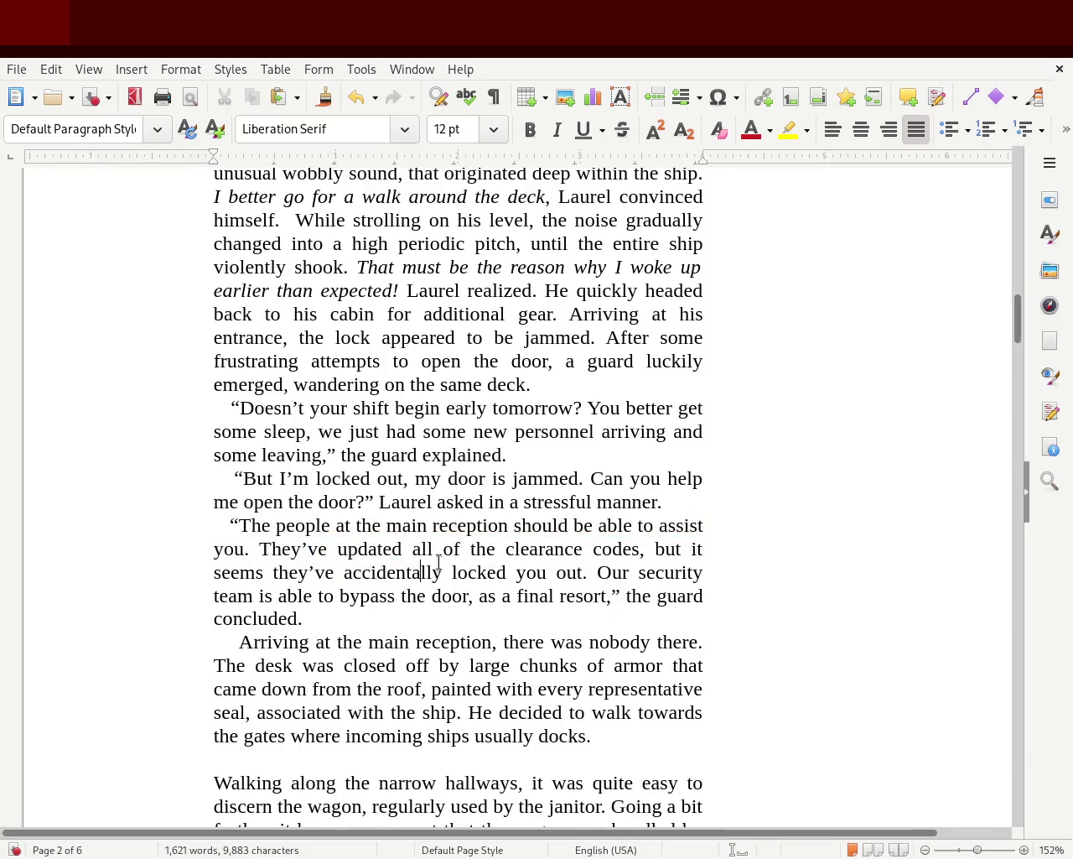
{"action": "mouse_move", "coordinate": [662, 554]}
{"action": "left_mouse_down"}
{"action": "mouse_move", "coordinate": [532, 574]}
{"action": "mouse_move", "coordinate": [594, 572]}
{"action": "left_mouse_up"}
{"action": "left_click", "coordinate": [798, 590]}
{"action": "left_click_drag", "start_coordinate": [1018, 319], "coordinate": [1020, 340]}
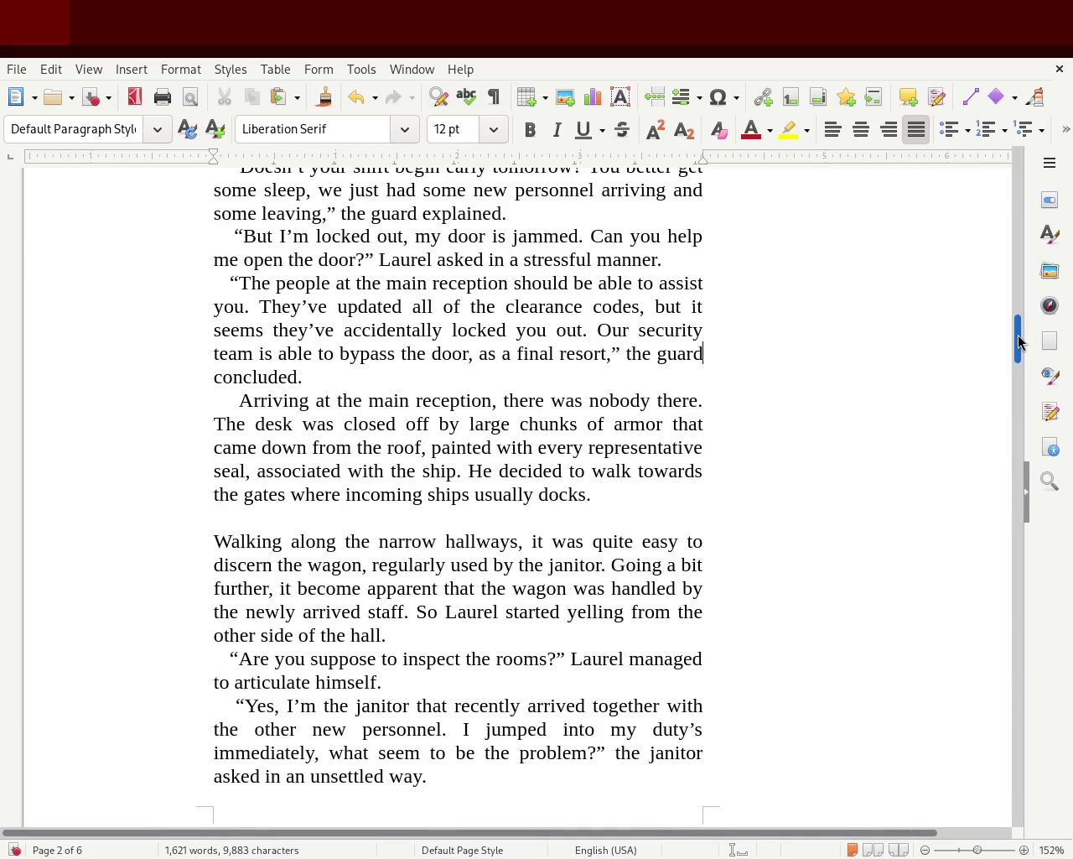
Scroll down through page 3 to the italic three-line verse at its end.
{"action": "left_click_drag", "start_coordinate": [1021, 340], "coordinate": [1021, 354]}
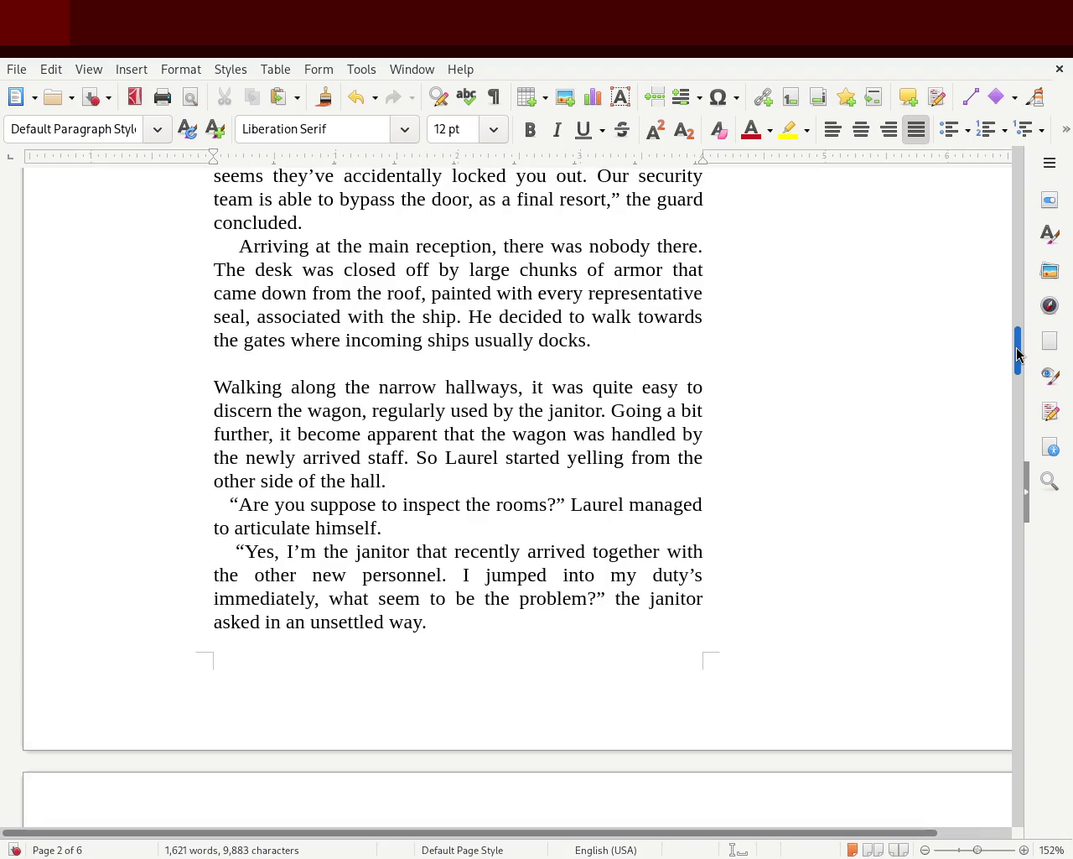
{"action": "left_click_drag", "start_coordinate": [1017, 354], "coordinate": [1017, 356]}
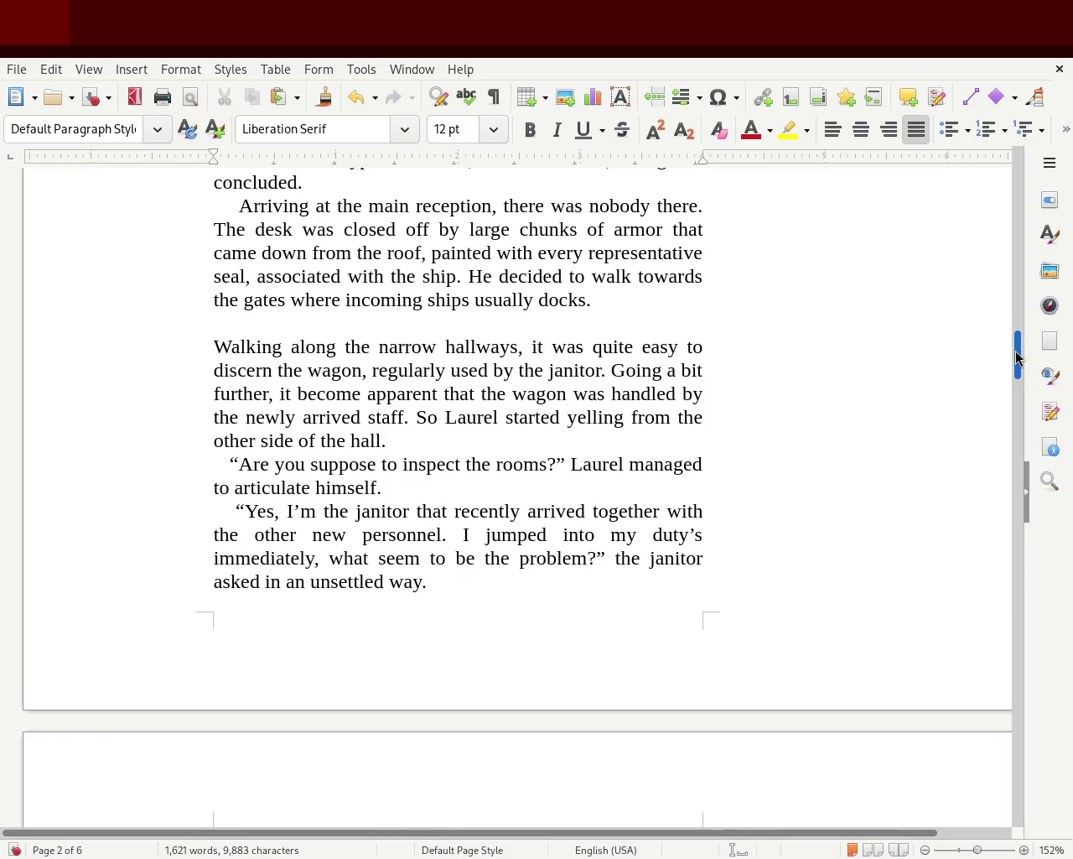
{"action": "left_click_drag", "start_coordinate": [1017, 357], "coordinate": [1018, 367]}
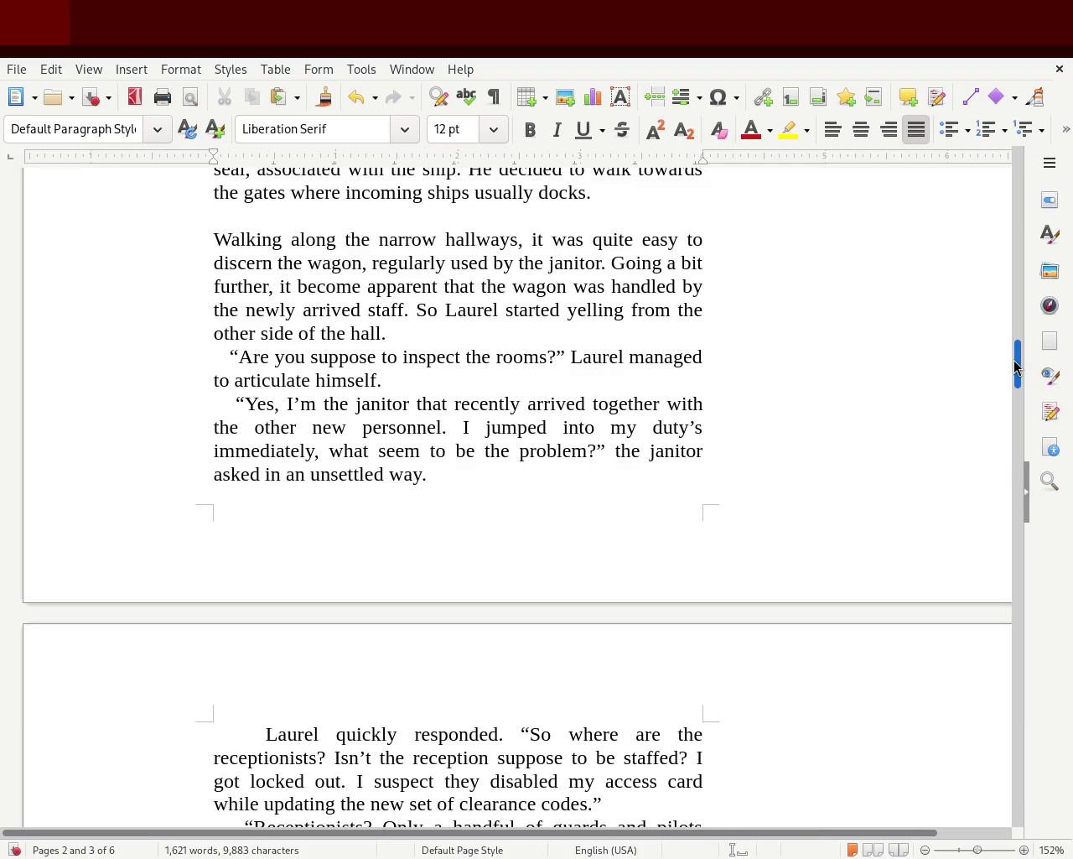
{"action": "left_click_drag", "start_coordinate": [1018, 366], "coordinate": [1017, 375]}
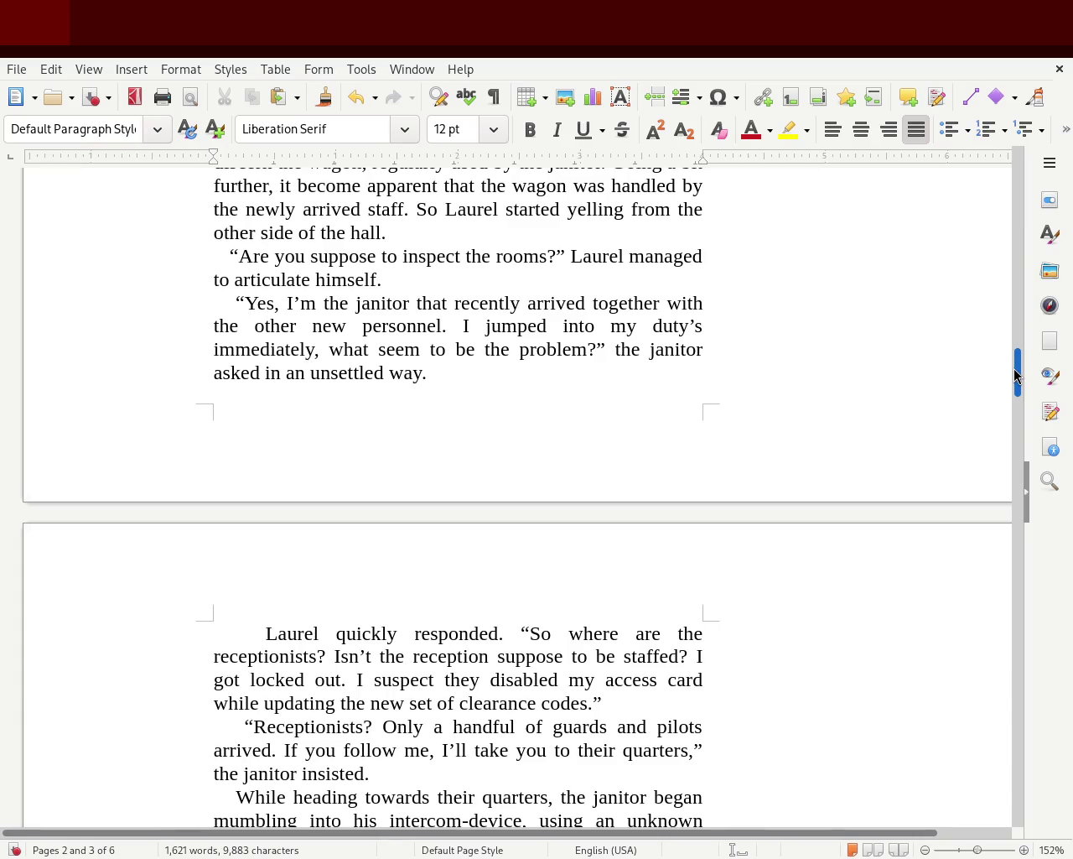
{"action": "left_click_drag", "start_coordinate": [1017, 375], "coordinate": [1016, 404]}
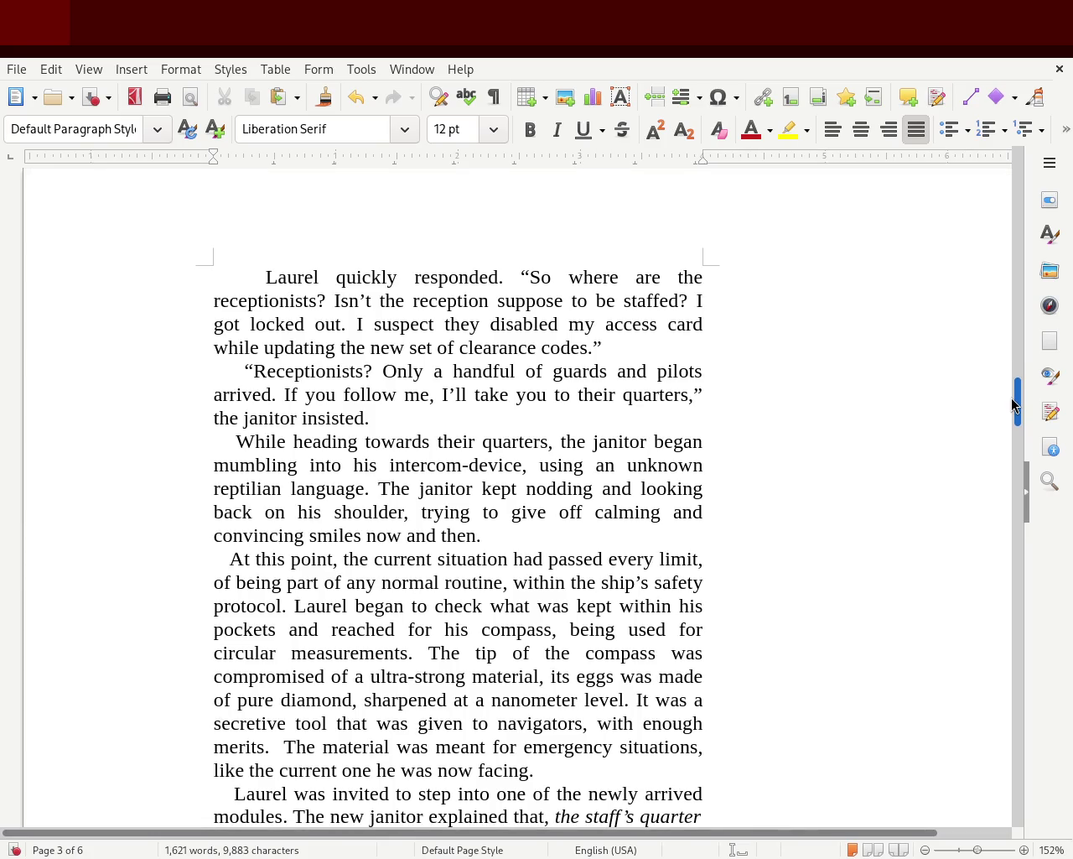
{"action": "left_click_drag", "start_coordinate": [1014, 403], "coordinate": [1014, 408]}
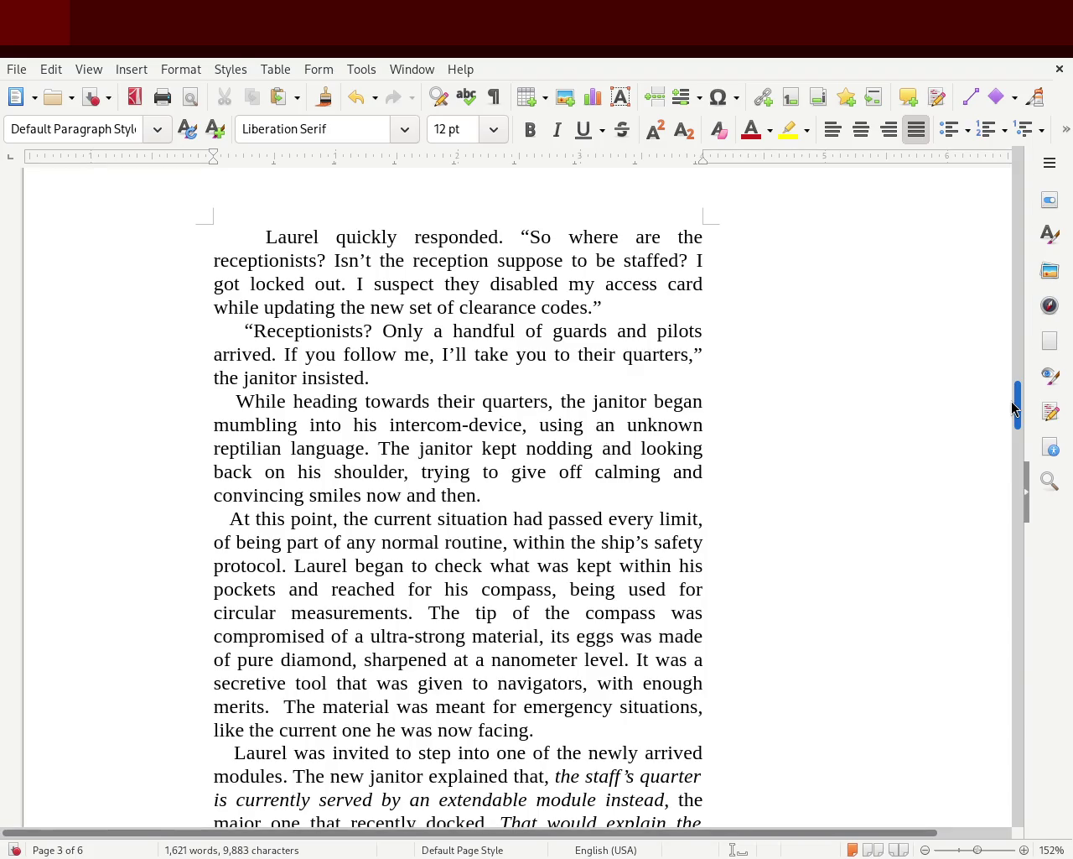
{"action": "left_click_drag", "start_coordinate": [1013, 408], "coordinate": [1013, 420]}
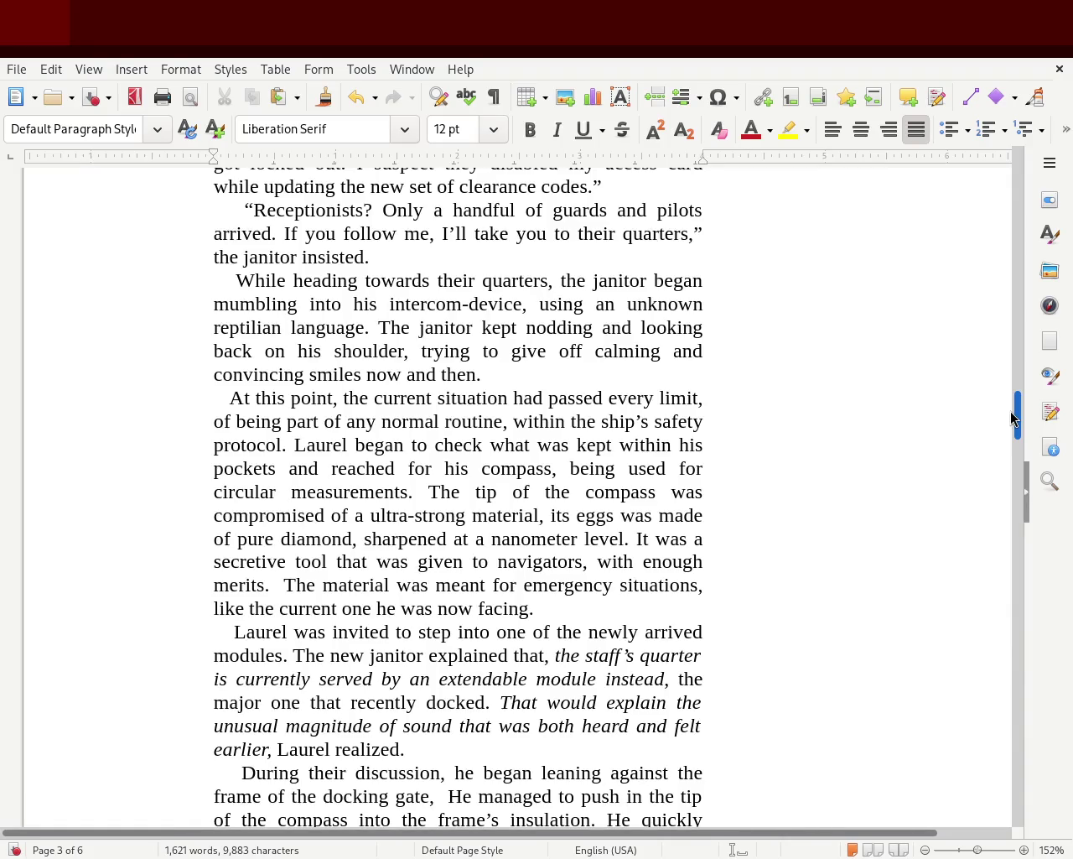
{"action": "left_click_drag", "start_coordinate": [1013, 417], "coordinate": [1014, 425]}
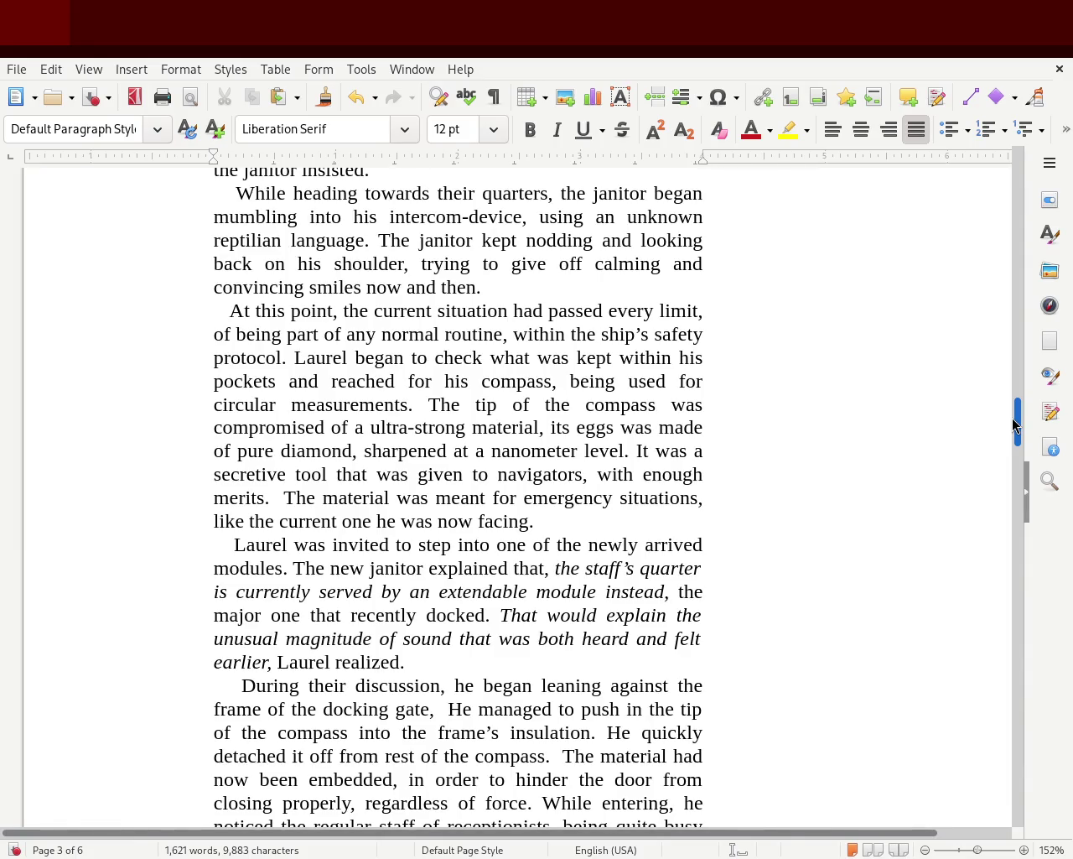
{"action": "left_click_drag", "start_coordinate": [1013, 425], "coordinate": [1013, 432]}
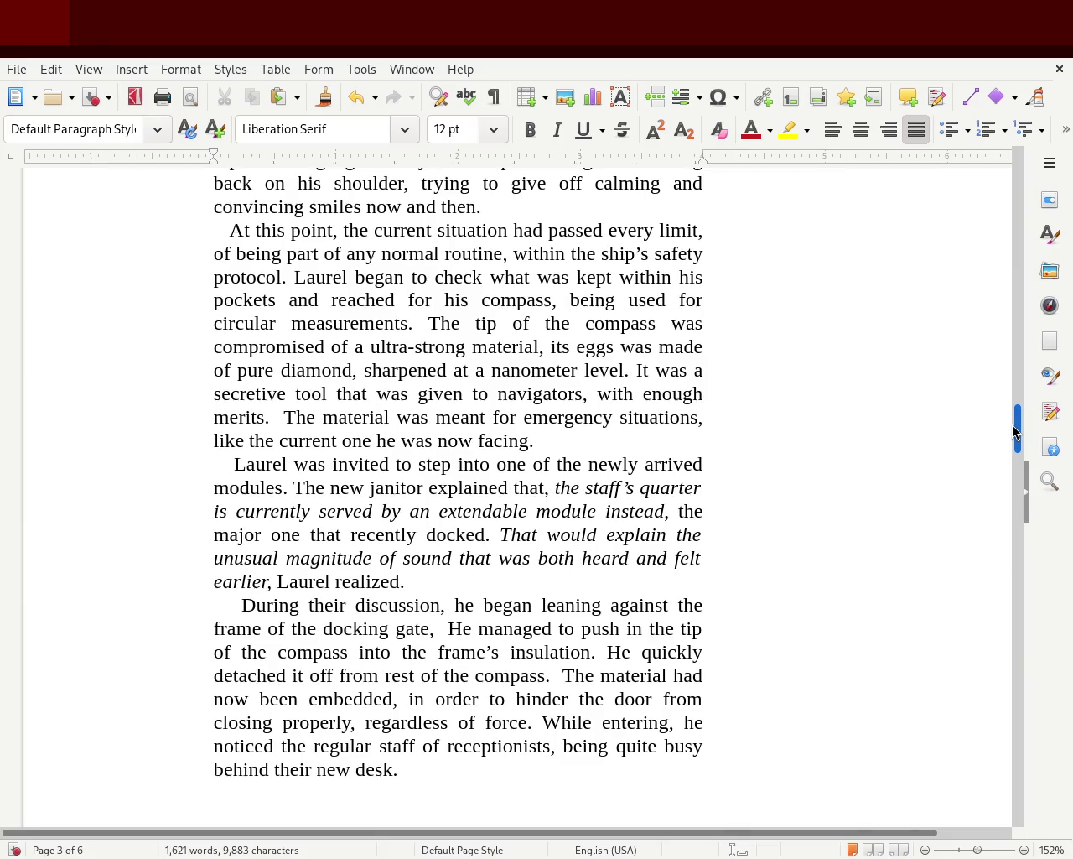
{"action": "left_click_drag", "start_coordinate": [1017, 432], "coordinate": [1017, 436]}
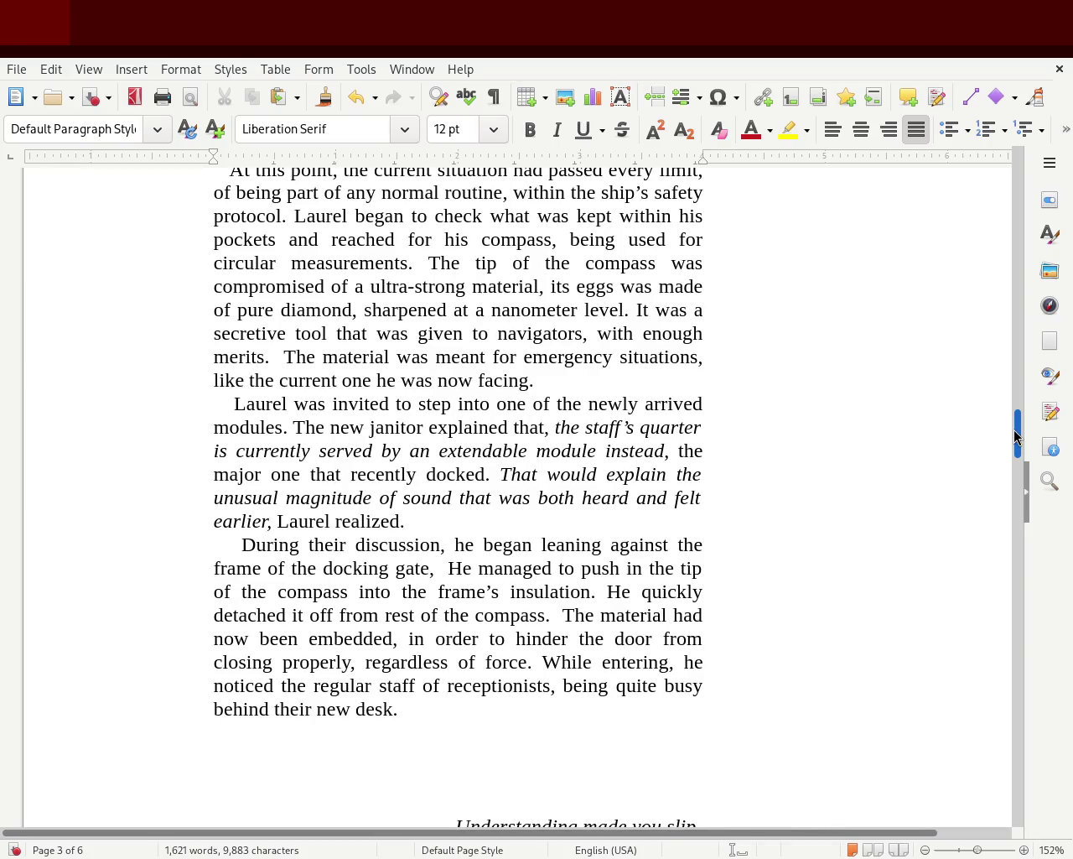
{"action": "left_click_drag", "start_coordinate": [1015, 435], "coordinate": [1019, 450]}
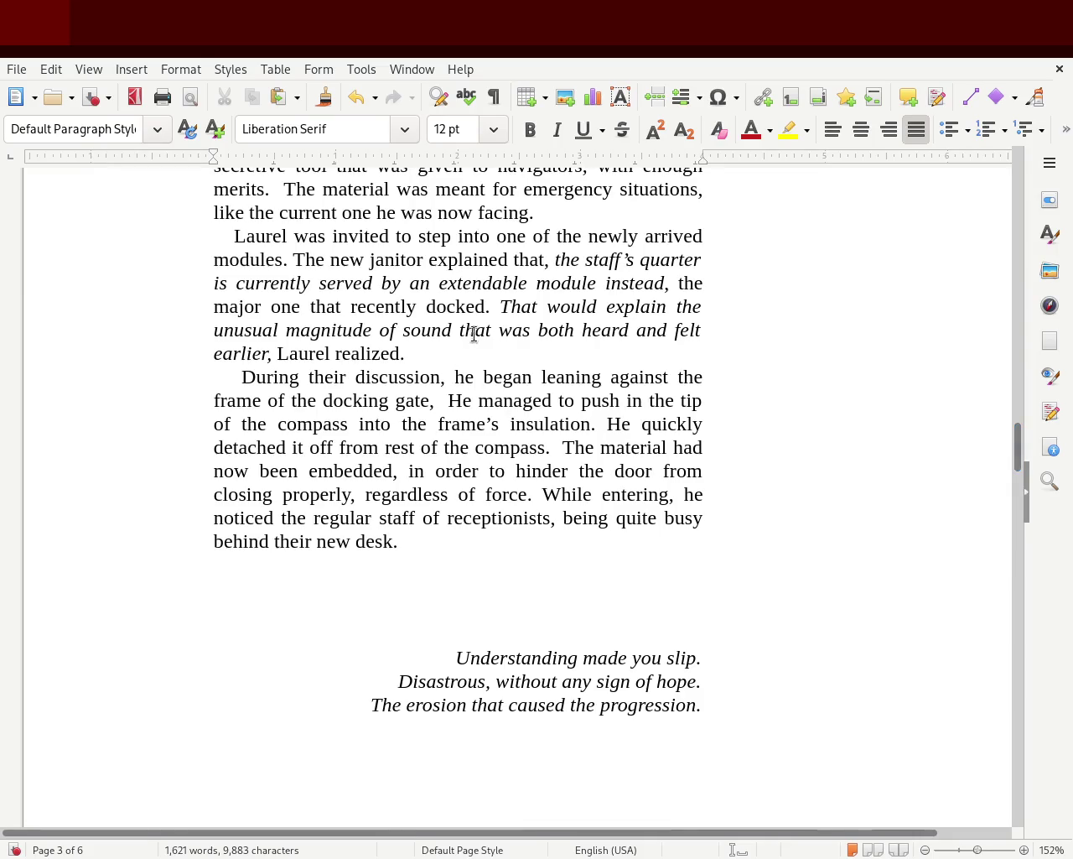
Toggle italic on and off for 'the major one that recently docked.', then scroll to chapter 2.
{"action": "left_click_drag", "start_coordinate": [498, 312], "coordinate": [681, 285]}
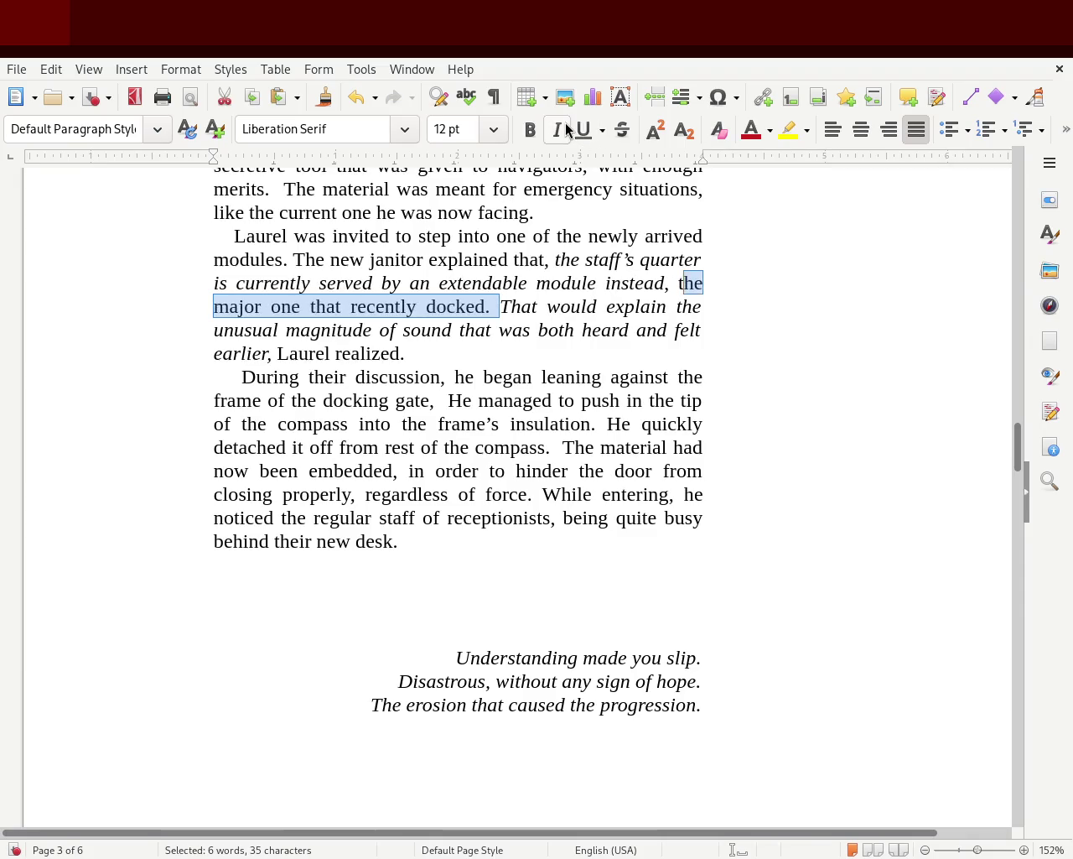
{"action": "left_click_drag", "start_coordinate": [492, 307], "coordinate": [676, 284]}
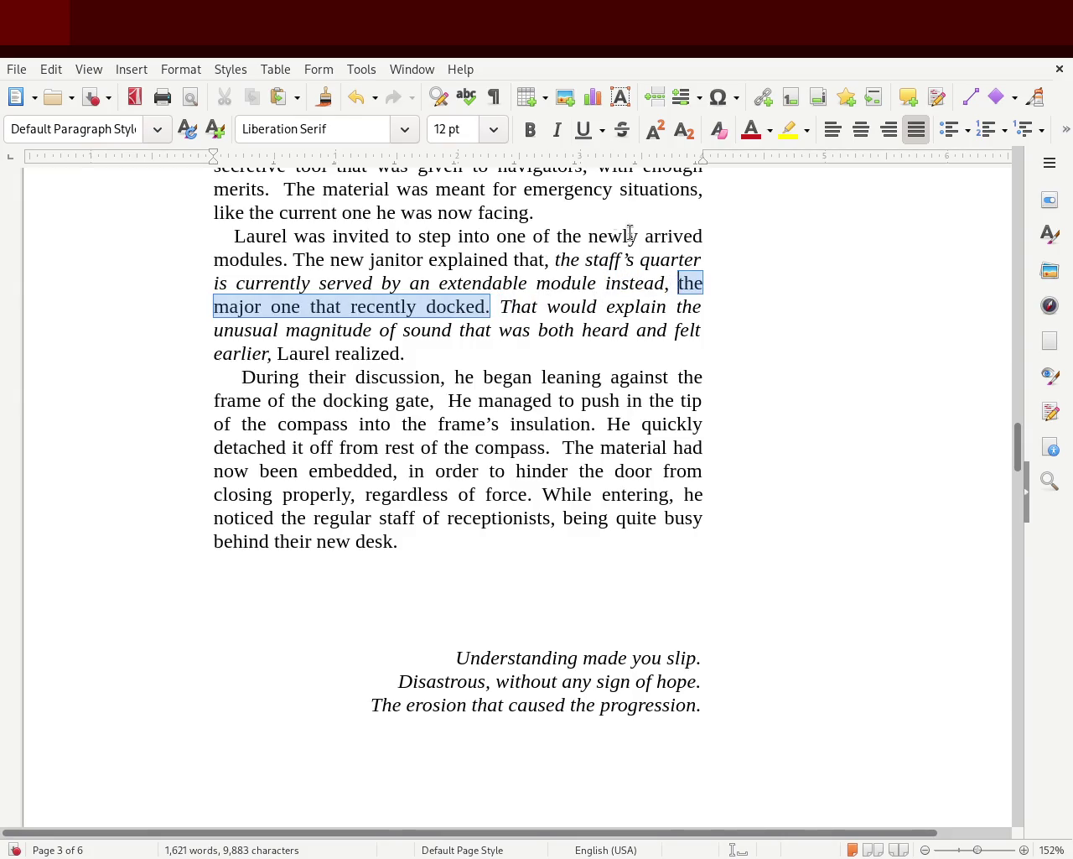
{"action": "left_click", "coordinate": [557, 130]}
{"action": "left_click", "coordinate": [557, 141]}
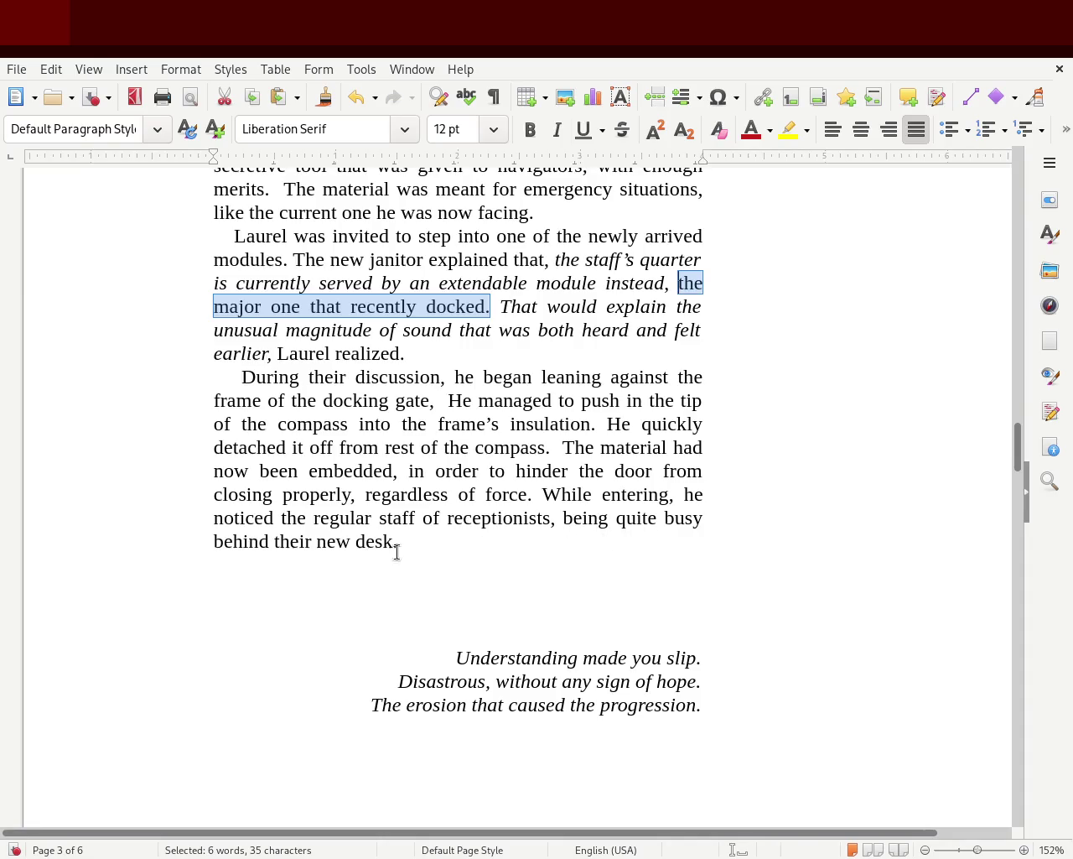
{"action": "left_click_drag", "start_coordinate": [1019, 455], "coordinate": [1022, 527]}
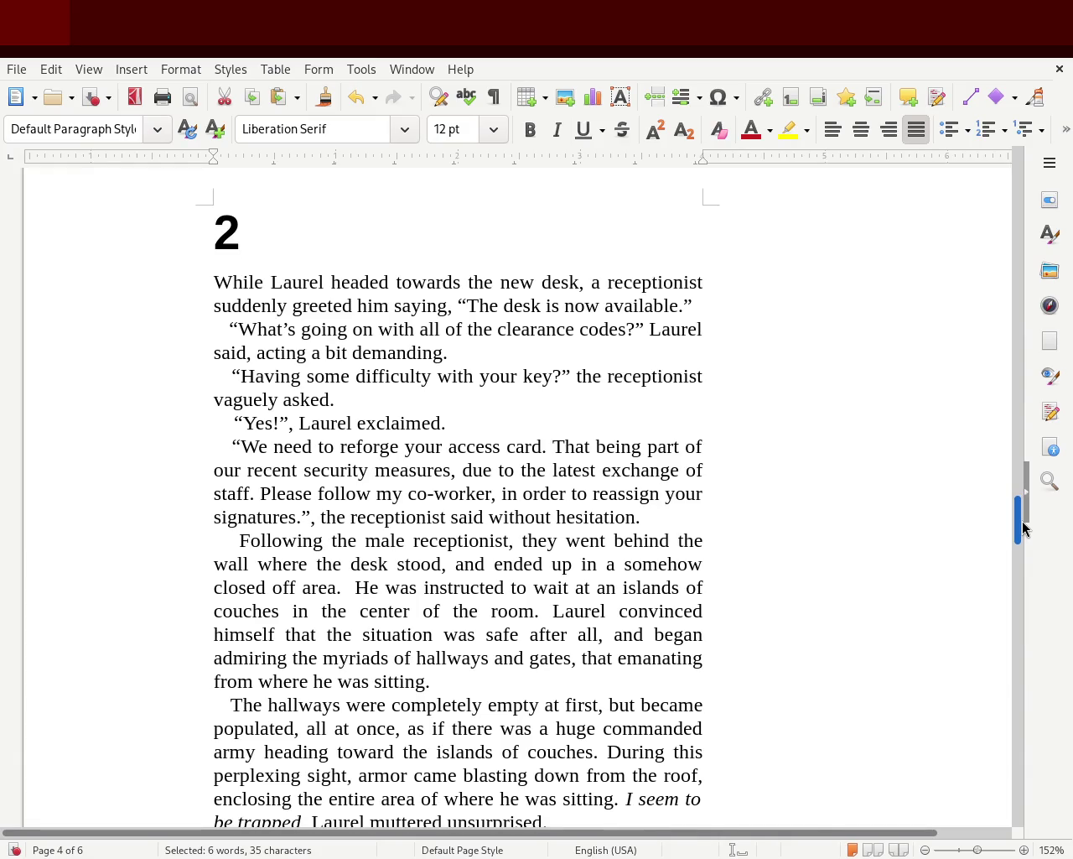
{"action": "left_click_drag", "start_coordinate": [1022, 525], "coordinate": [1023, 532]}
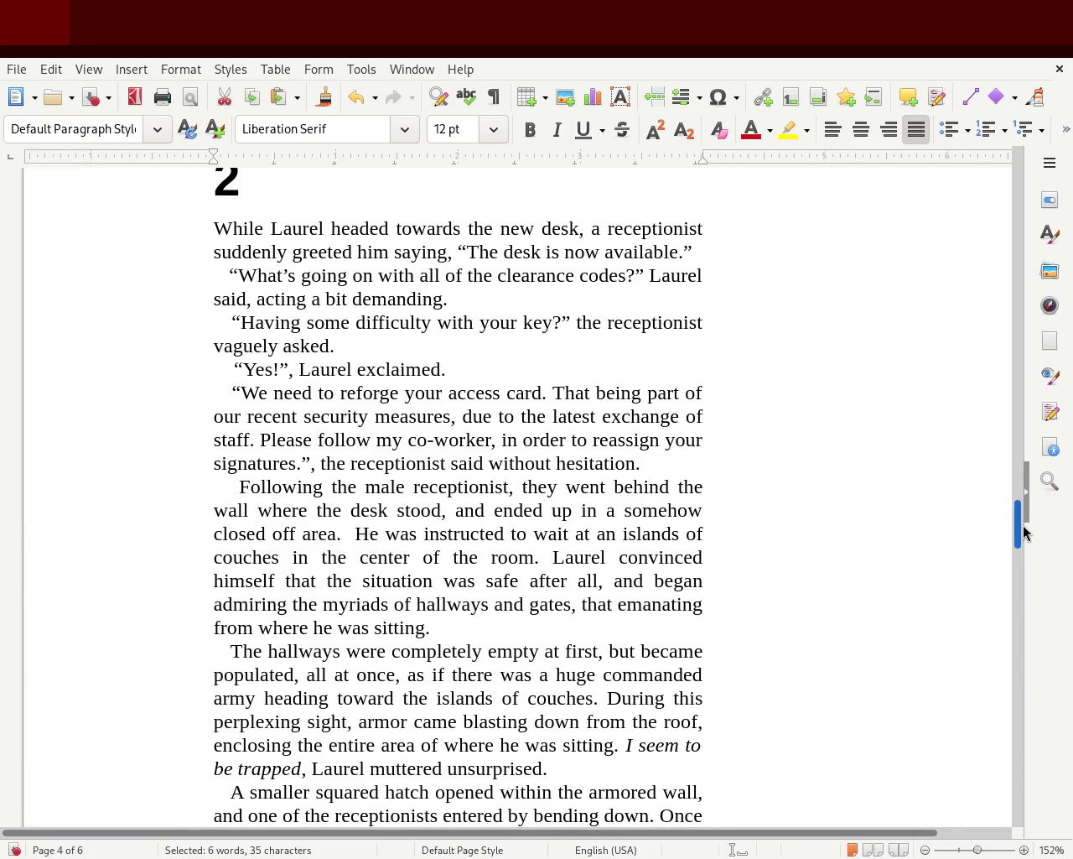
{"action": "left_click_drag", "start_coordinate": [1023, 532], "coordinate": [1025, 537]}
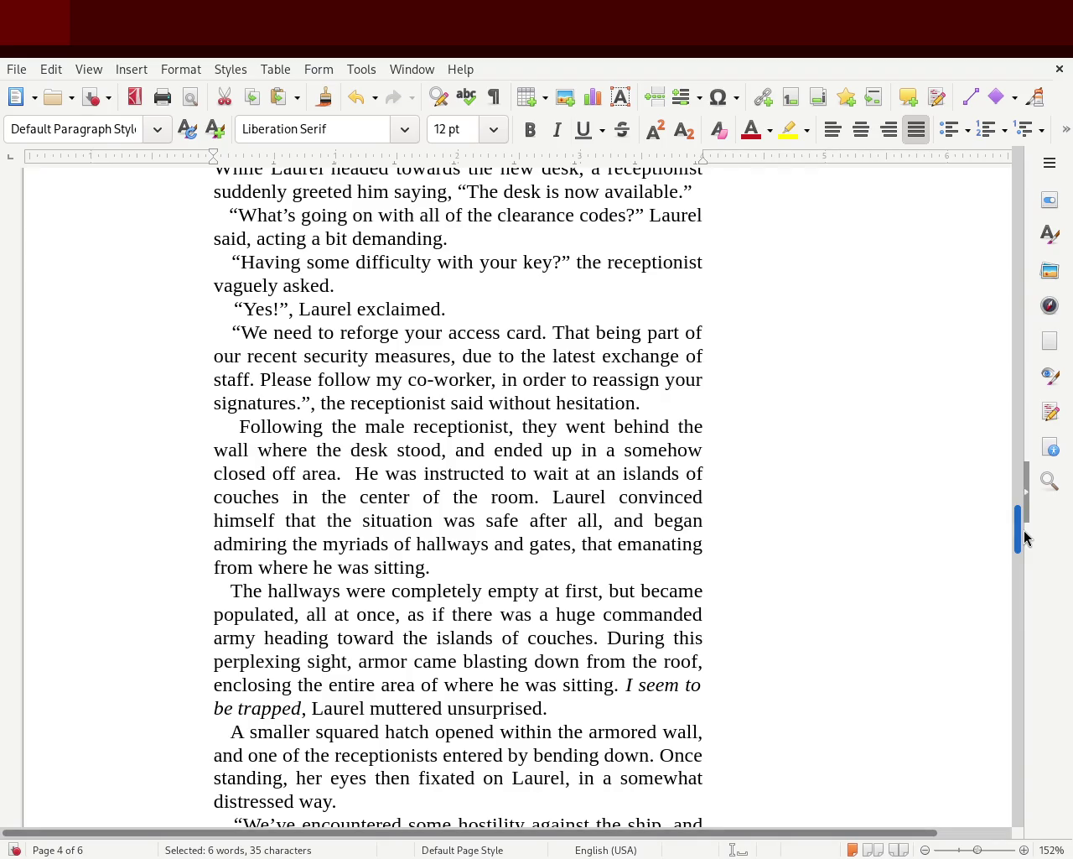
{"action": "scroll", "coordinate": [1025, 537], "scroll_direction": "down", "scroll_amount": 1}
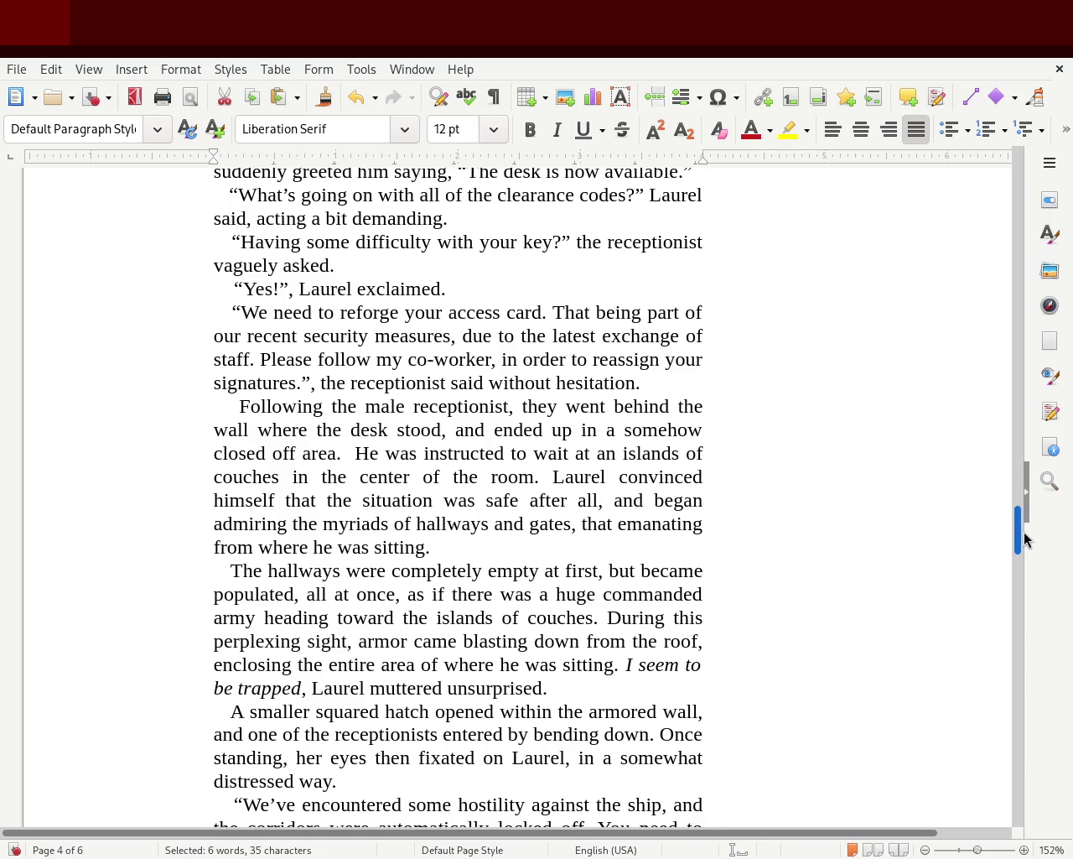
{"action": "left_click_drag", "start_coordinate": [1024, 533], "coordinate": [1024, 541]}
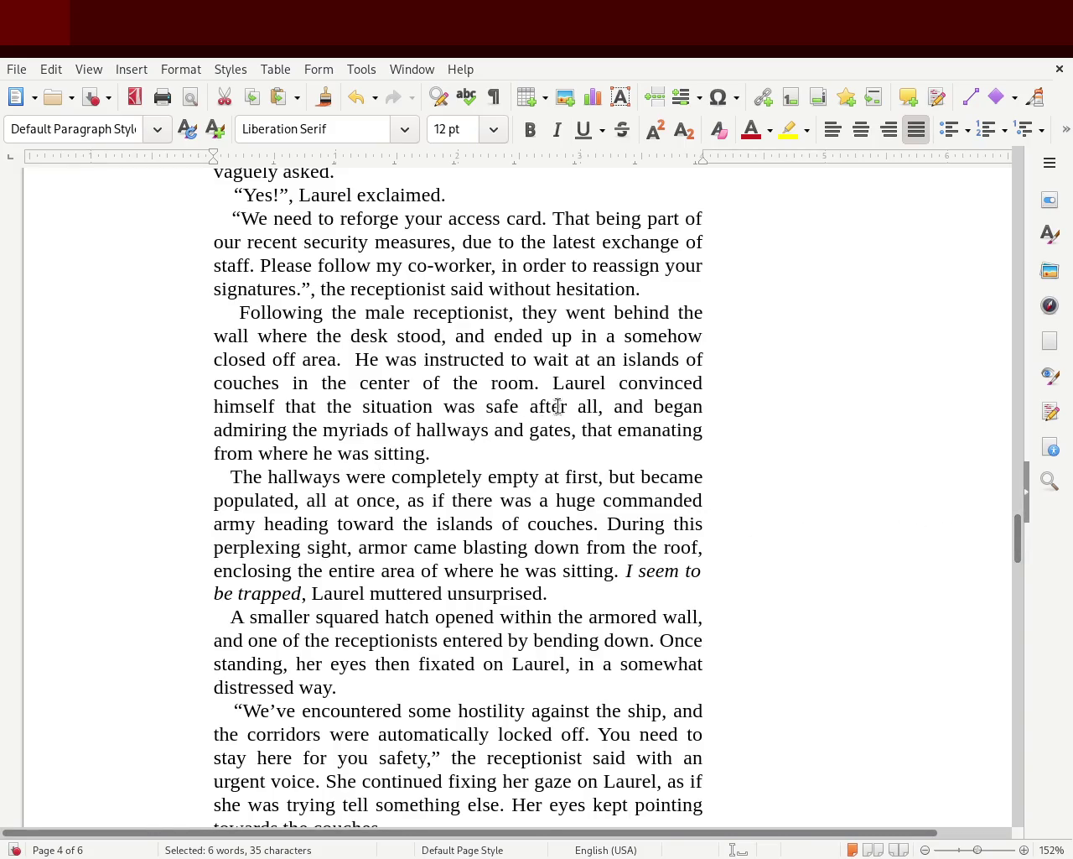
{"action": "mouse_move", "coordinate": [564, 382]}
{"action": "left_mouse_down"}
{"action": "mouse_move", "coordinate": [289, 399]}
{"action": "mouse_move", "coordinate": [645, 417]}
{"action": "mouse_move", "coordinate": [426, 453]}
{"action": "mouse_move", "coordinate": [342, 453]}
{"action": "mouse_move", "coordinate": [693, 441]}
{"action": "mouse_move", "coordinate": [609, 462]}
{"action": "mouse_move", "coordinate": [629, 462]}
{"action": "left_mouse_up"}
{"action": "left_click_drag", "start_coordinate": [1018, 532], "coordinate": [1023, 555]}
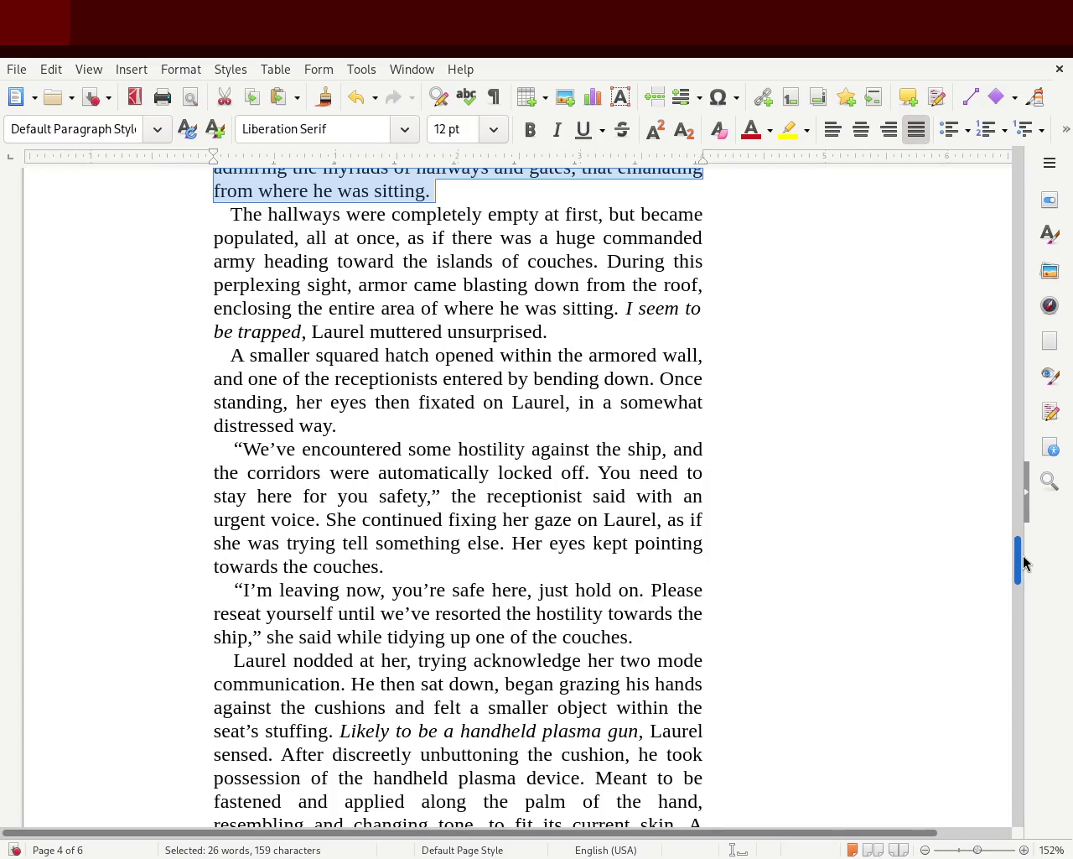
Scroll to the receptionist's paragraph and delete the trailing space after 'couches.'.
{"action": "left_click_drag", "start_coordinate": [1023, 556], "coordinate": [1025, 567]}
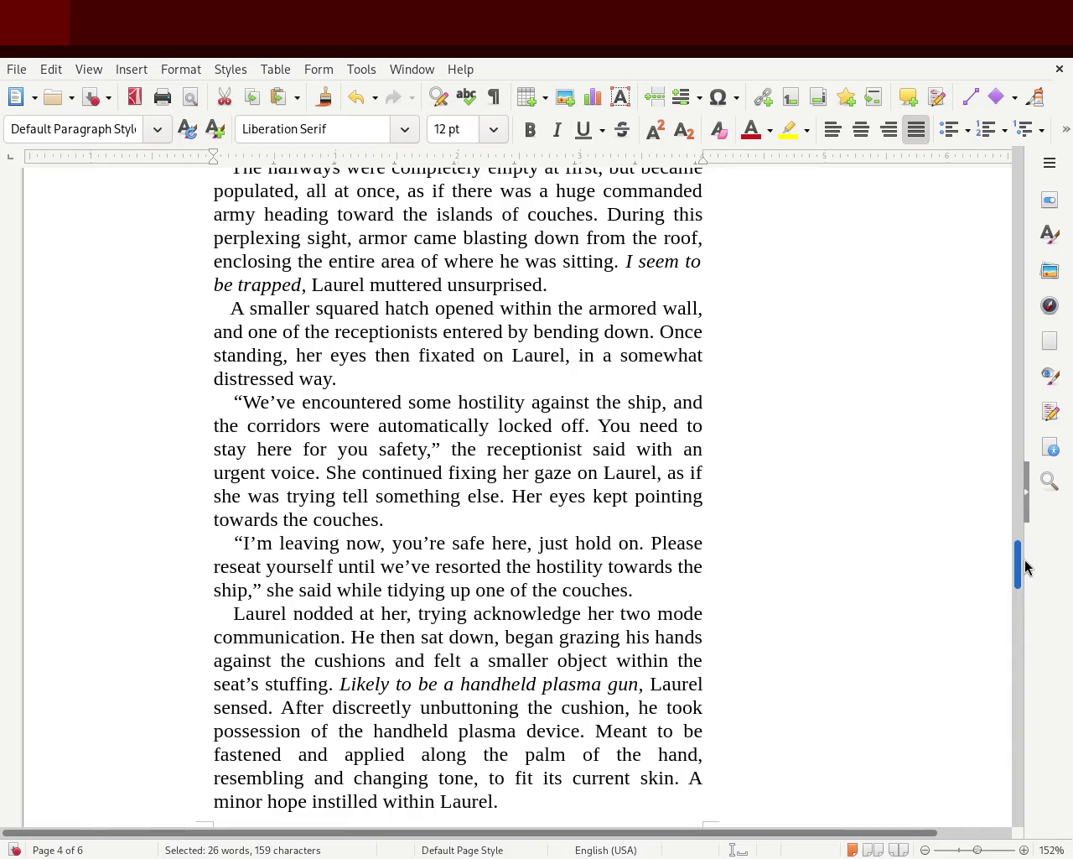
{"action": "left_click_drag", "start_coordinate": [1025, 567], "coordinate": [1026, 572]}
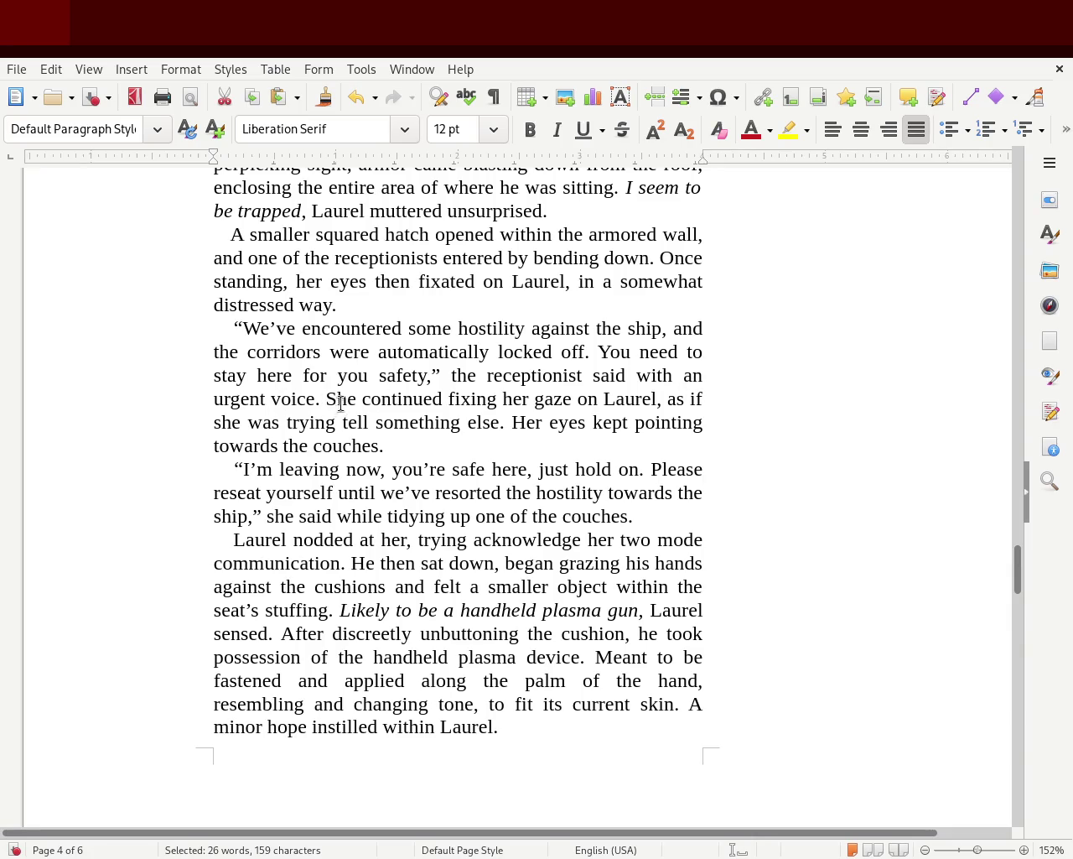
{"action": "mouse_move", "coordinate": [327, 399]}
{"action": "left_mouse_down"}
{"action": "mouse_move", "coordinate": [696, 399]}
{"action": "mouse_move", "coordinate": [297, 422]}
{"action": "mouse_move", "coordinate": [511, 420]}
{"action": "mouse_move", "coordinate": [695, 437]}
{"action": "mouse_move", "coordinate": [354, 446]}
{"action": "mouse_move", "coordinate": [441, 445]}
{"action": "left_mouse_up"}
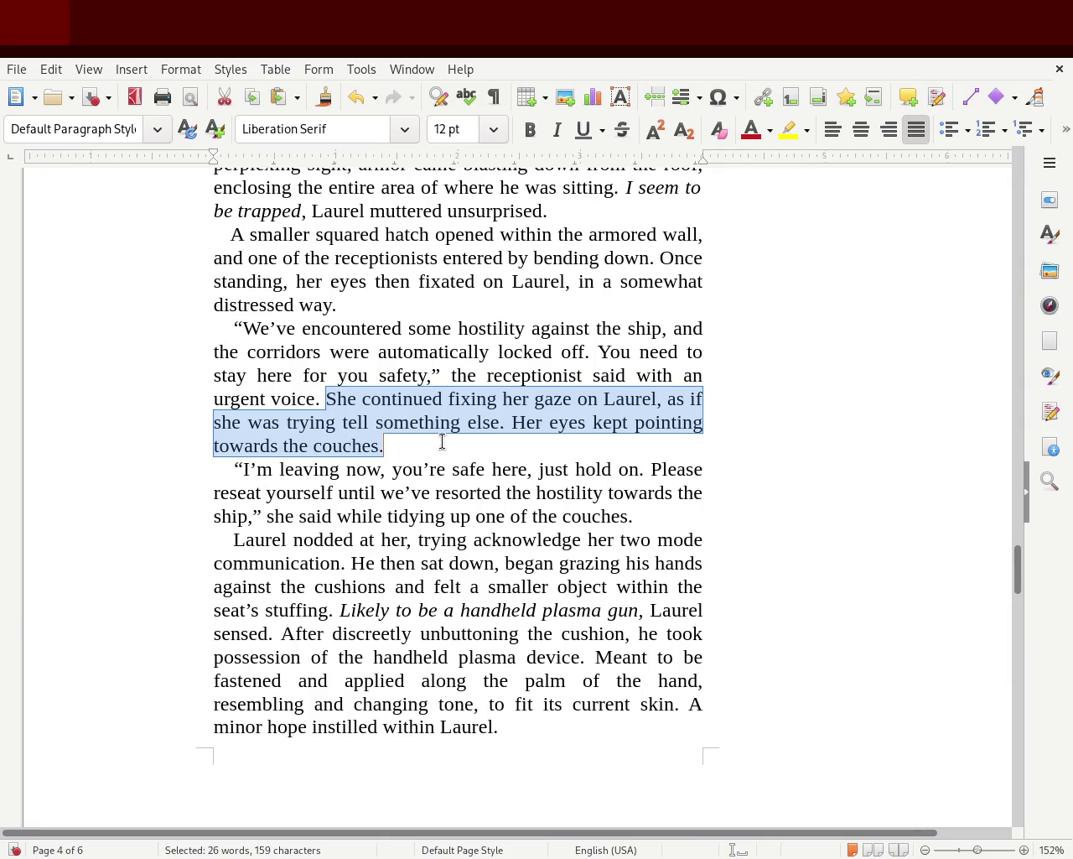
{"action": "left_click", "coordinate": [445, 445]}
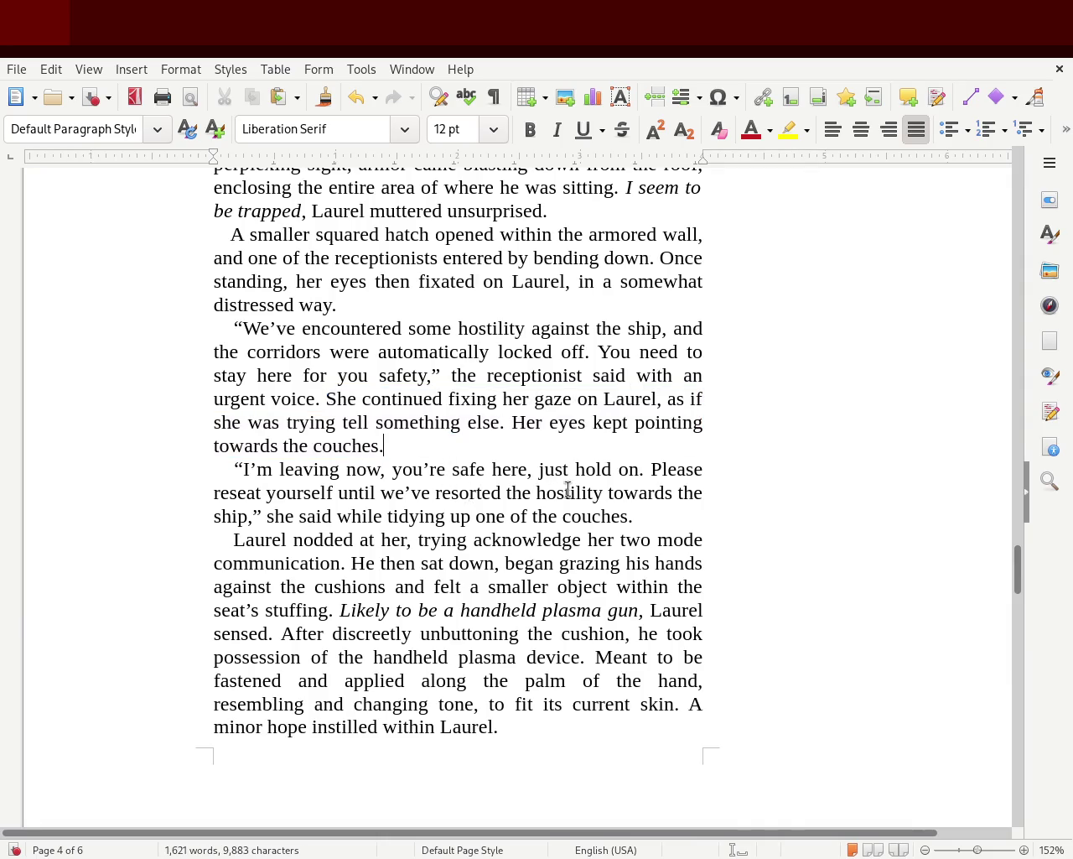
{"action": "mouse_move", "coordinate": [555, 470]}
{"action": "left_mouse_down"}
{"action": "mouse_move", "coordinate": [694, 469]}
{"action": "mouse_move", "coordinate": [335, 480]}
{"action": "mouse_move", "coordinate": [312, 492]}
{"action": "mouse_move", "coordinate": [687, 492]}
{"action": "mouse_move", "coordinate": [297, 516]}
{"action": "mouse_move", "coordinate": [646, 513]}
{"action": "left_mouse_up"}
{"action": "left_click", "coordinate": [644, 515]}
{"action": "key", "text": "BackSpace"}
{"action": "key", "text": "BackSpace"}
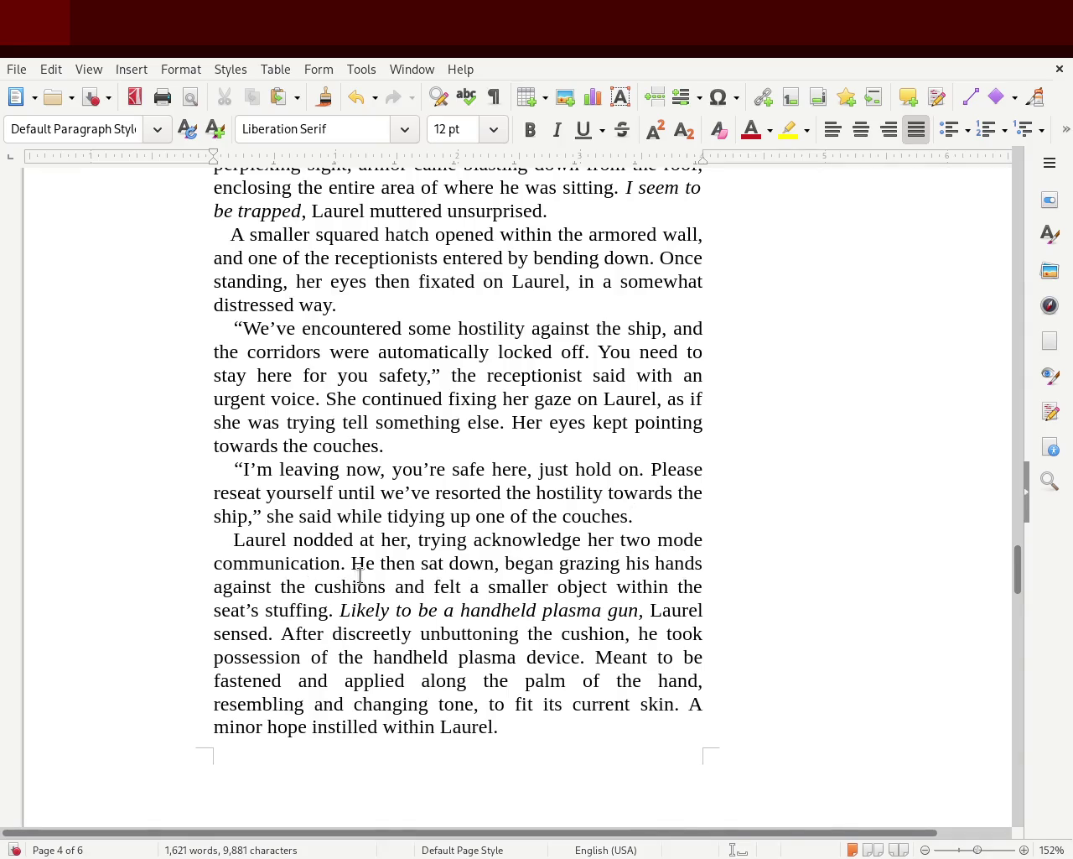
Try replacing 'resembling and changing tone, to fit its current skin' with 'a highly', then undo it.
{"action": "mouse_move", "coordinate": [362, 563]}
{"action": "left_mouse_down"}
{"action": "mouse_move", "coordinate": [586, 565]}
{"action": "mouse_move", "coordinate": [461, 593]}
{"action": "mouse_move", "coordinate": [682, 587]}
{"action": "mouse_move", "coordinate": [320, 607]}
{"action": "mouse_move", "coordinate": [701, 610]}
{"action": "mouse_move", "coordinate": [288, 632]}
{"action": "mouse_move", "coordinate": [689, 633]}
{"action": "mouse_move", "coordinate": [379, 655]}
{"action": "mouse_move", "coordinate": [688, 654]}
{"action": "mouse_move", "coordinate": [299, 678]}
{"action": "mouse_move", "coordinate": [707, 682]}
{"action": "mouse_move", "coordinate": [377, 709]}
{"action": "mouse_move", "coordinate": [726, 702]}
{"action": "mouse_move", "coordinate": [654, 707]}
{"action": "left_mouse_up"}
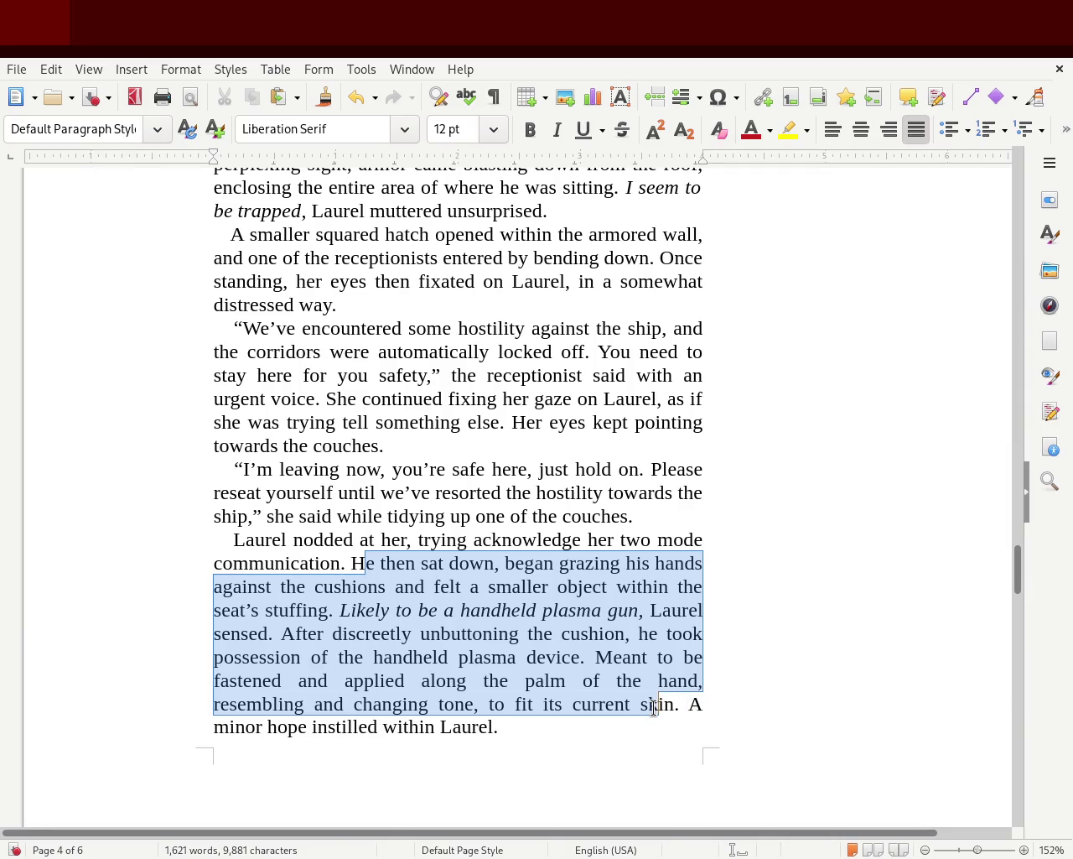
{"action": "mouse_move", "coordinate": [654, 707]}
{"action": "left_mouse_down"}
{"action": "mouse_move", "coordinate": [702, 703]}
{"action": "mouse_move", "coordinate": [343, 730]}
{"action": "left_mouse_up"}
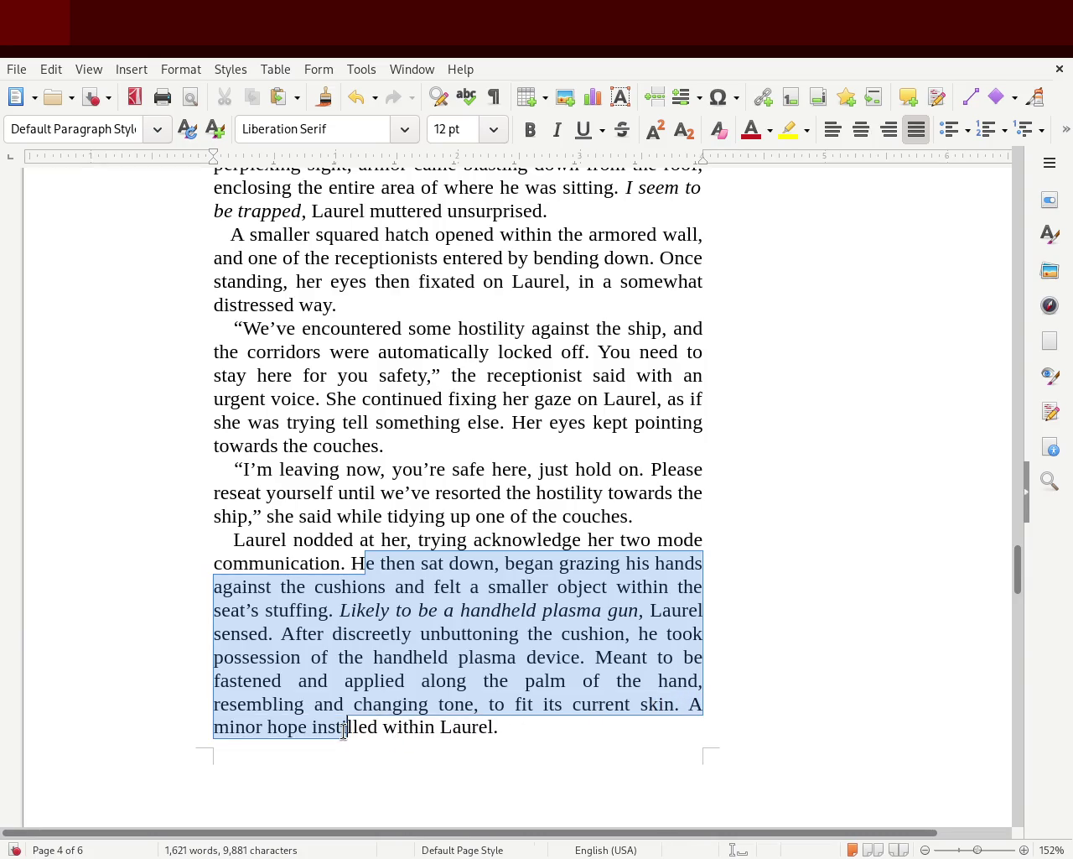
{"action": "left_click", "coordinate": [567, 680]}
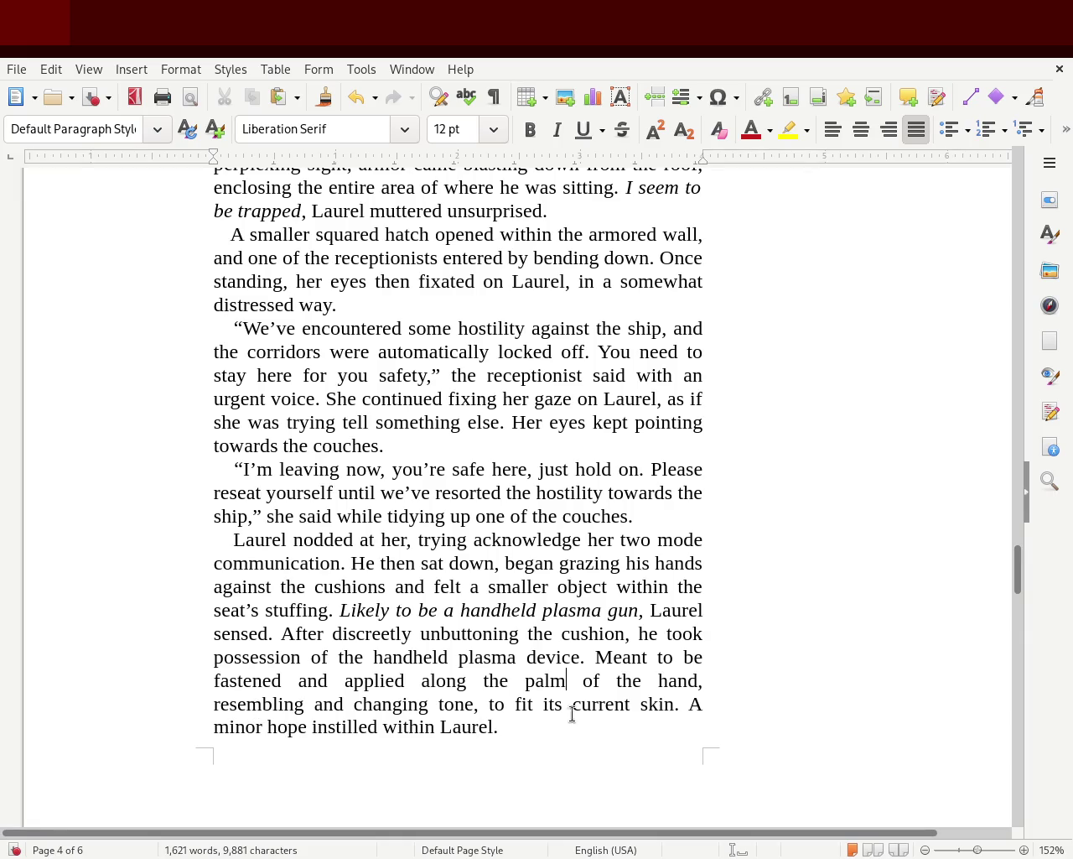
{"action": "left_click_drag", "start_coordinate": [674, 704], "coordinate": [203, 710]}
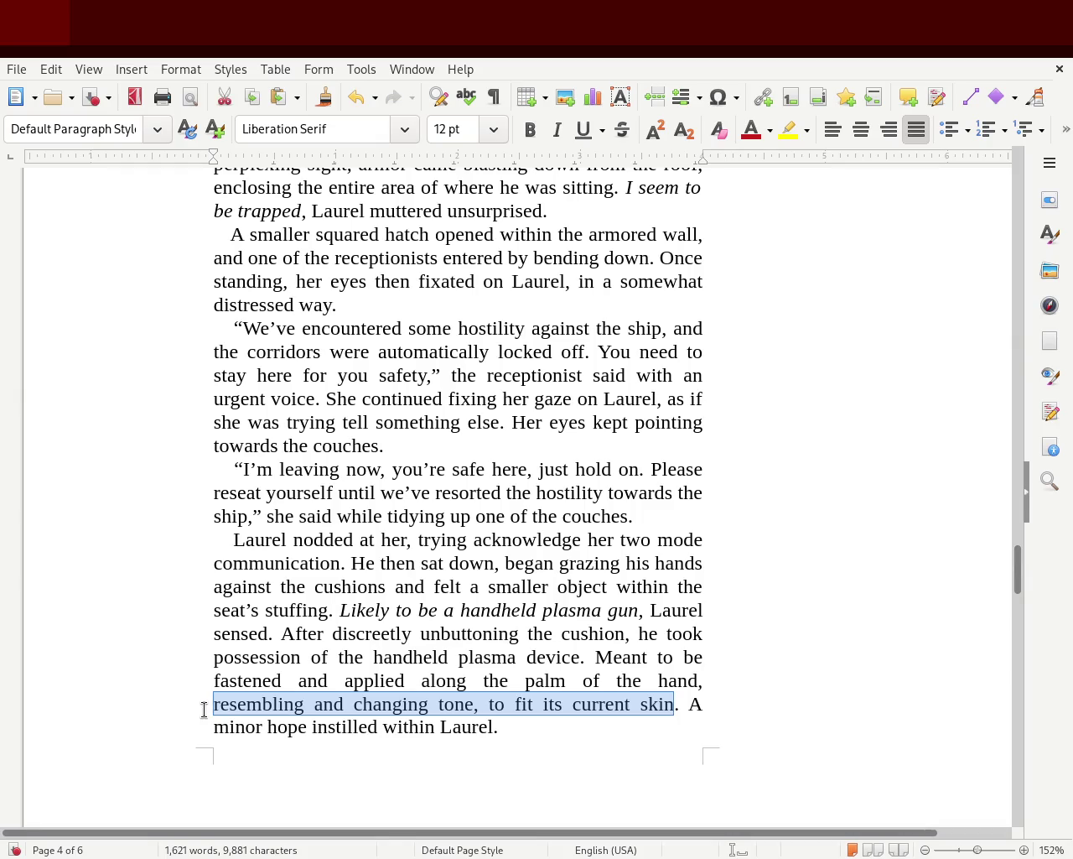
{"action": "key", "text": "BackSpace"}
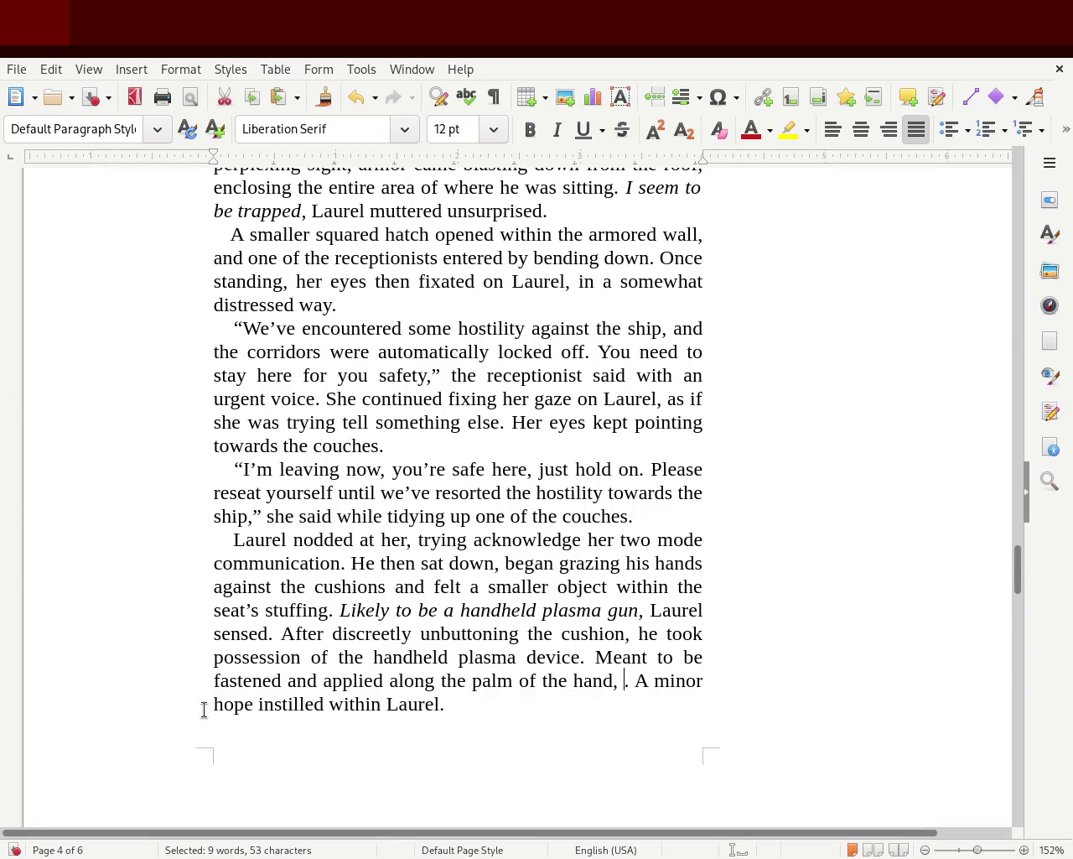
{"action": "type", "text": "a highly"}
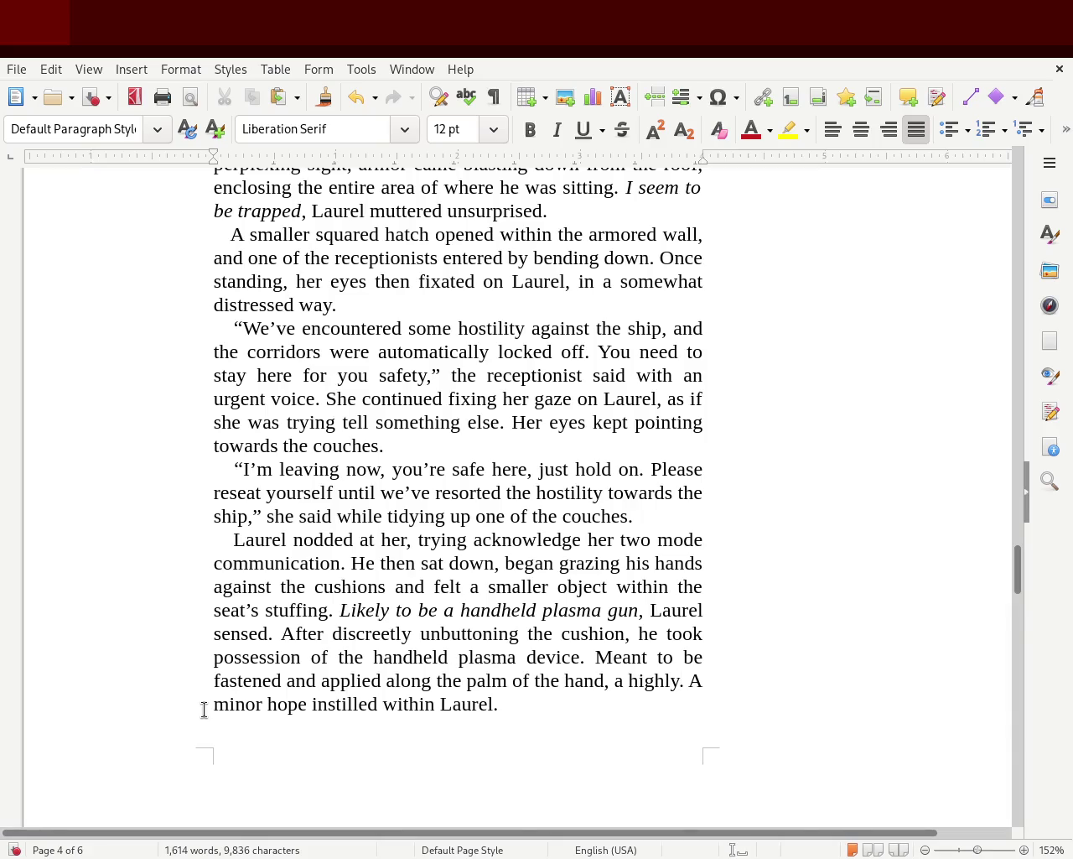
{"action": "key", "text": "ctrl+z"}
{"action": "key", "text": "ctrl+z"}
{"action": "key", "text": "ctrl+z"}
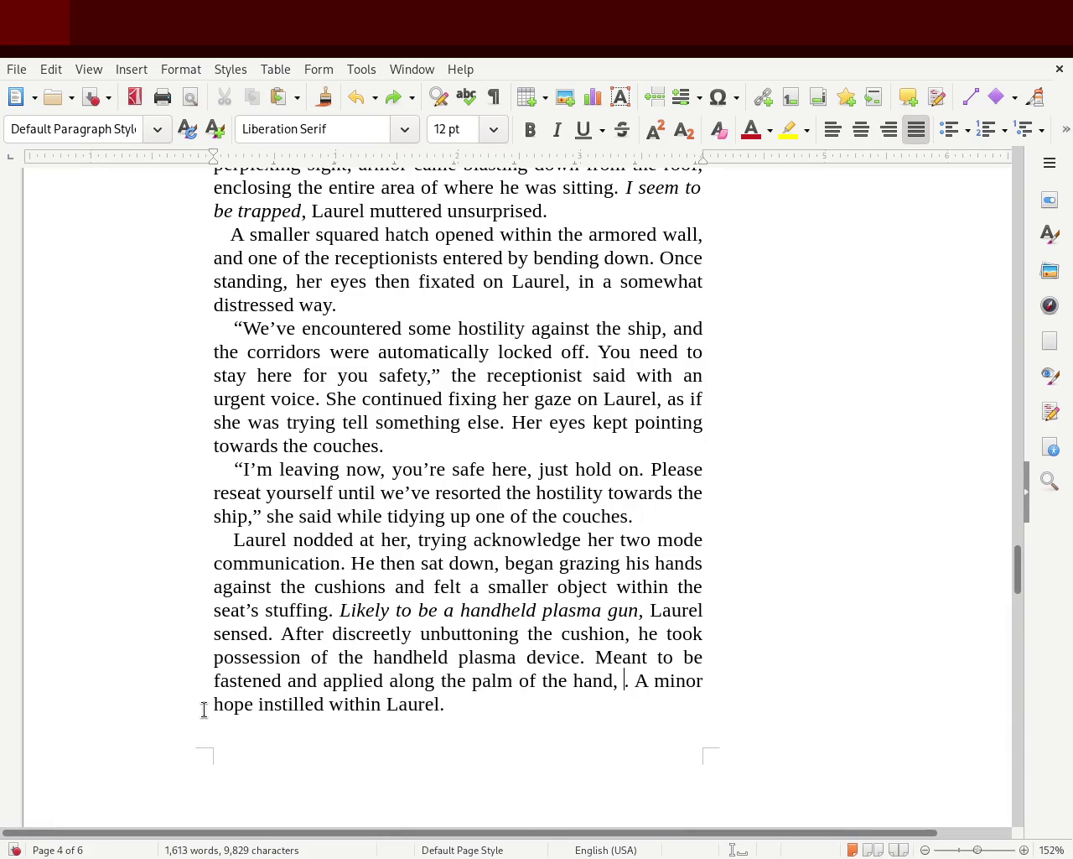
{"action": "key", "text": "ctrl+z"}
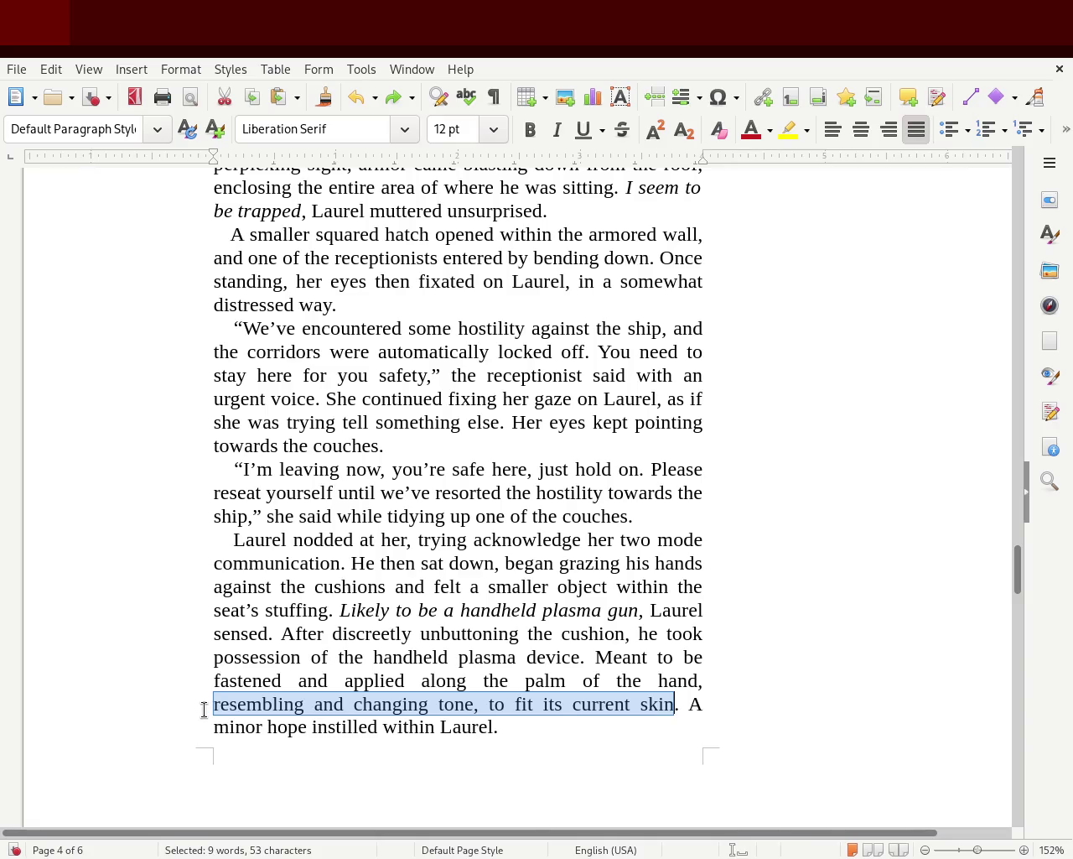
{"action": "left_click", "coordinate": [453, 705]}
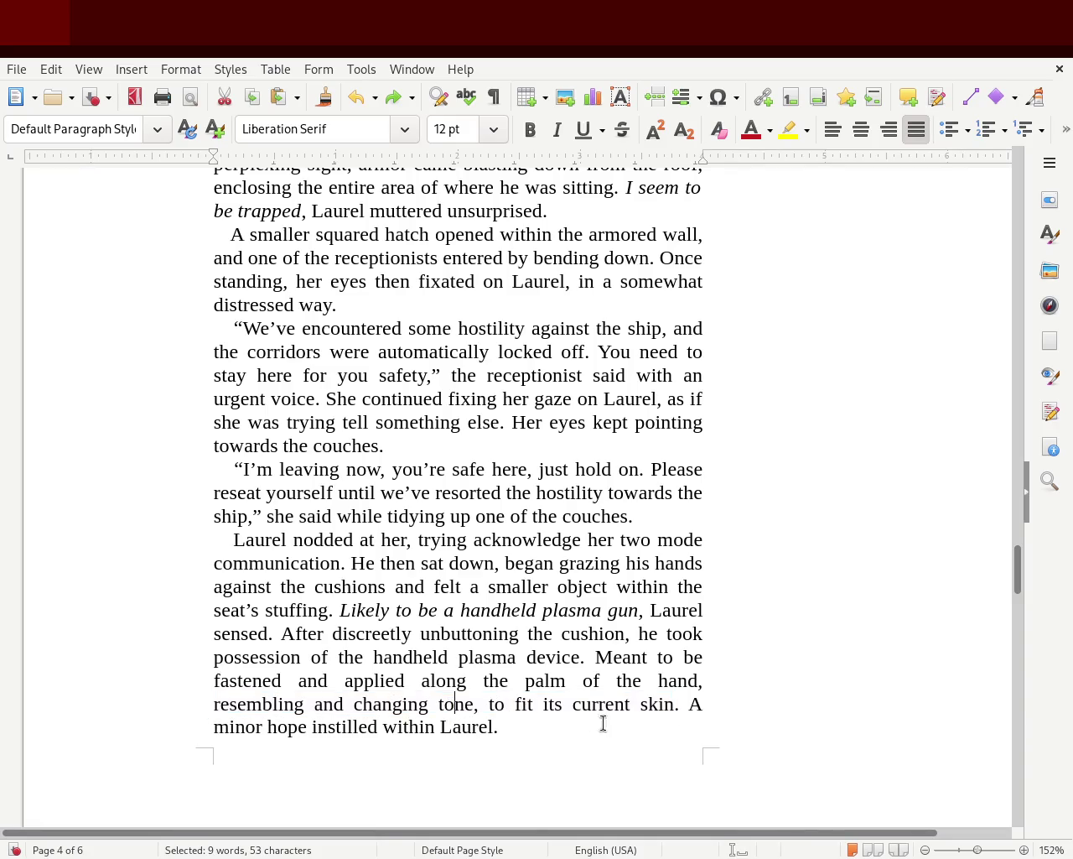
Append ', being completley transparent' after 'skin' in the plasma-device sentence.
{"action": "left_click", "coordinate": [671, 699]}
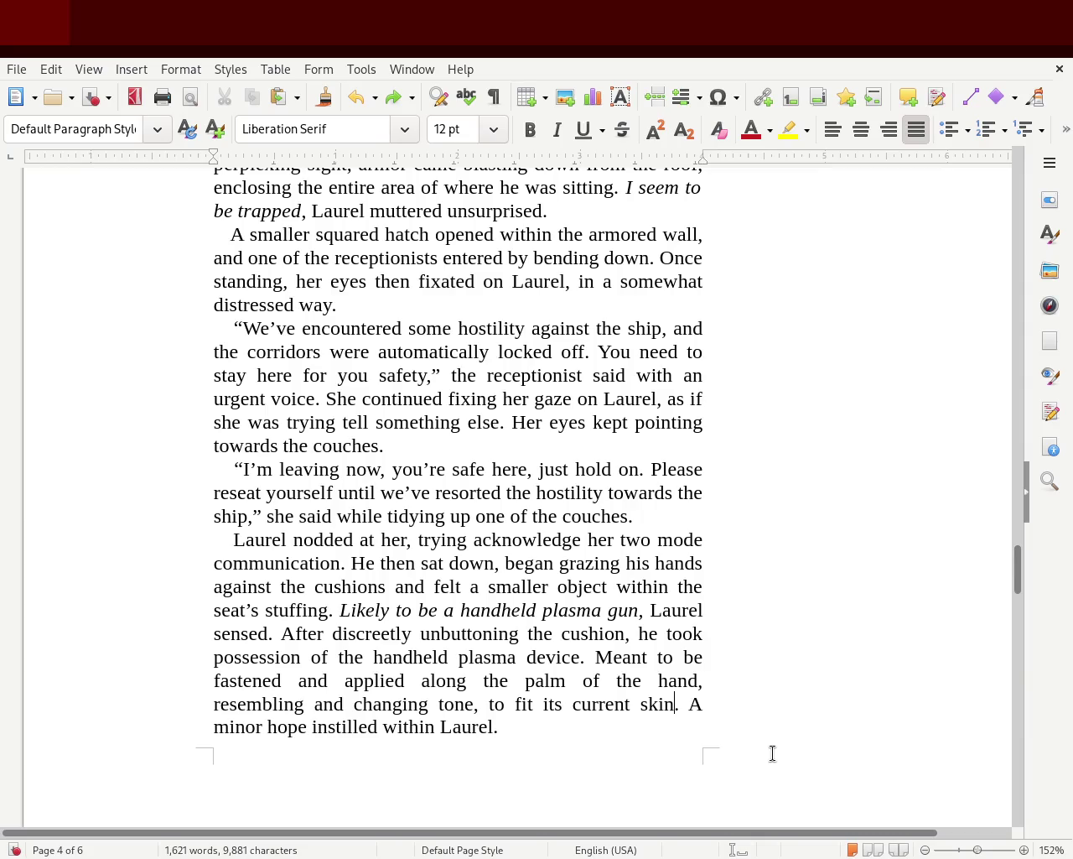
{"action": "type", "text": ", being ciom"}
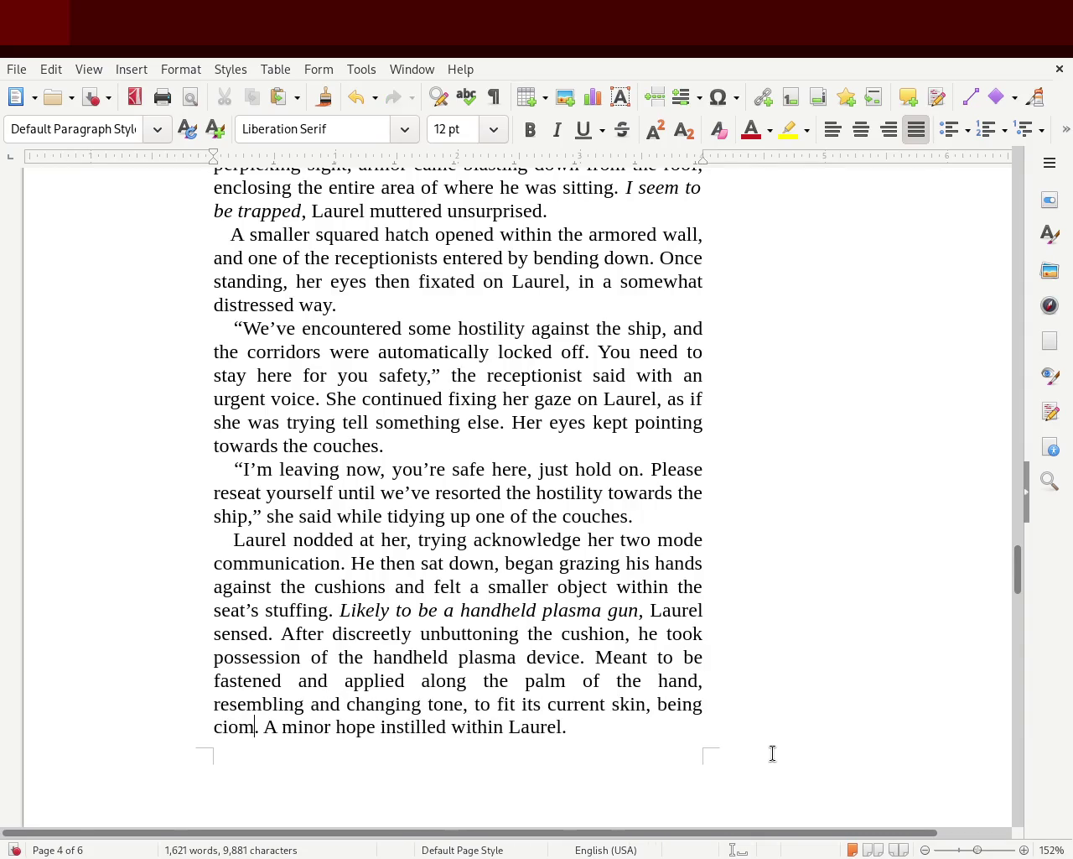
{"action": "key", "text": "BackSpace"}
{"action": "key", "text": "BackSpace"}
{"action": "key", "text": "BackSpace"}
{"action": "type", "text": "ompletley "}
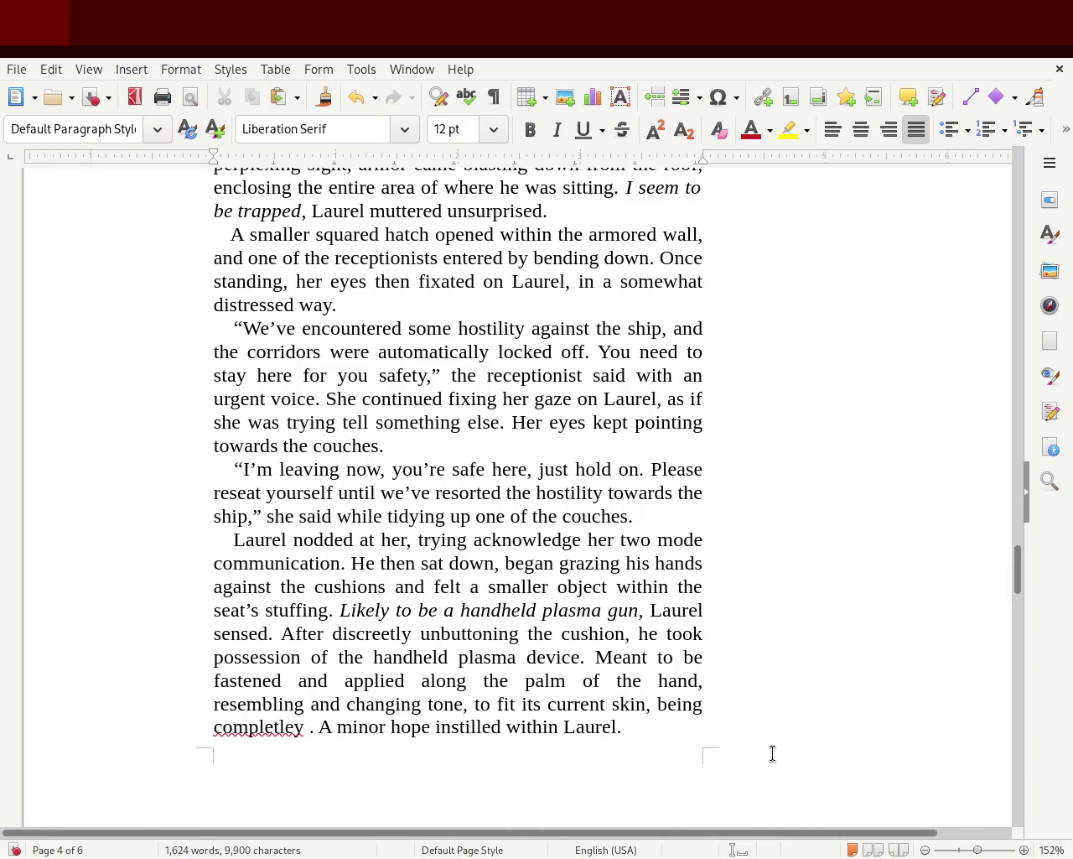
{"action": "type", "text": "transparent"}
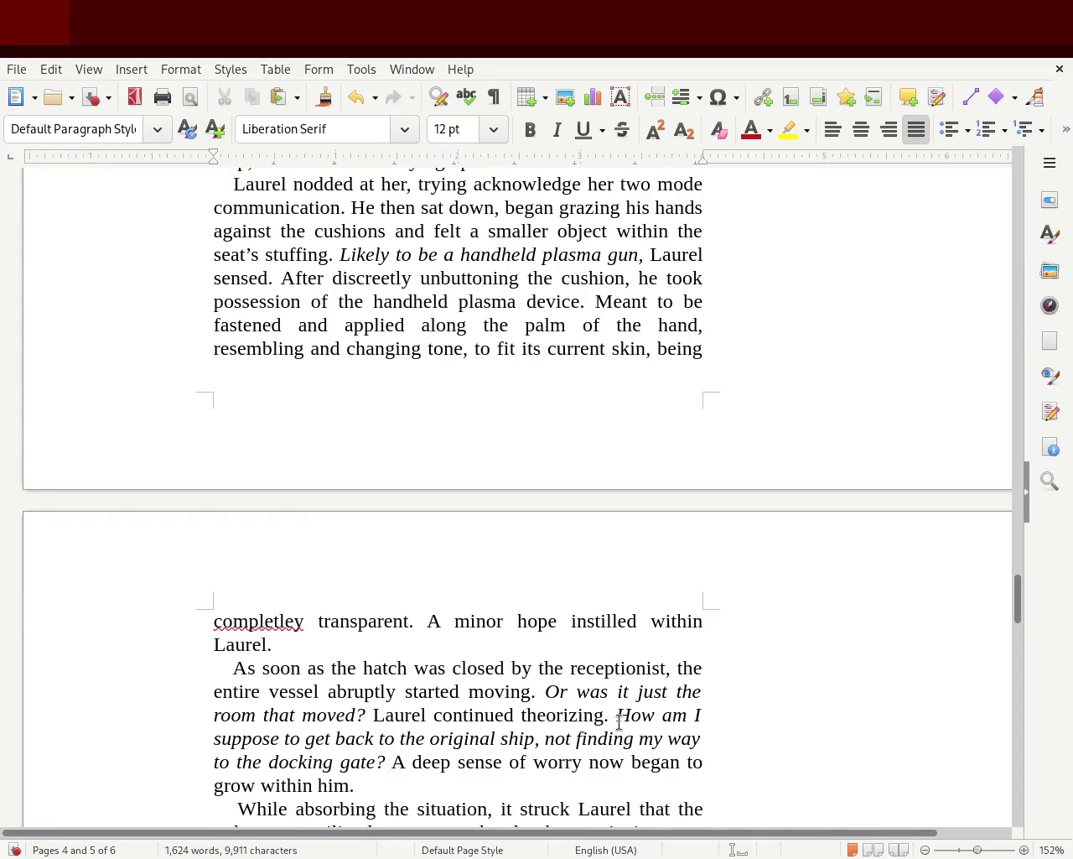
Delete 'resembling … being' and add 'in a seamless manner' after 'transparent'.
{"action": "left_click_drag", "start_coordinate": [220, 350], "coordinate": [703, 350]}
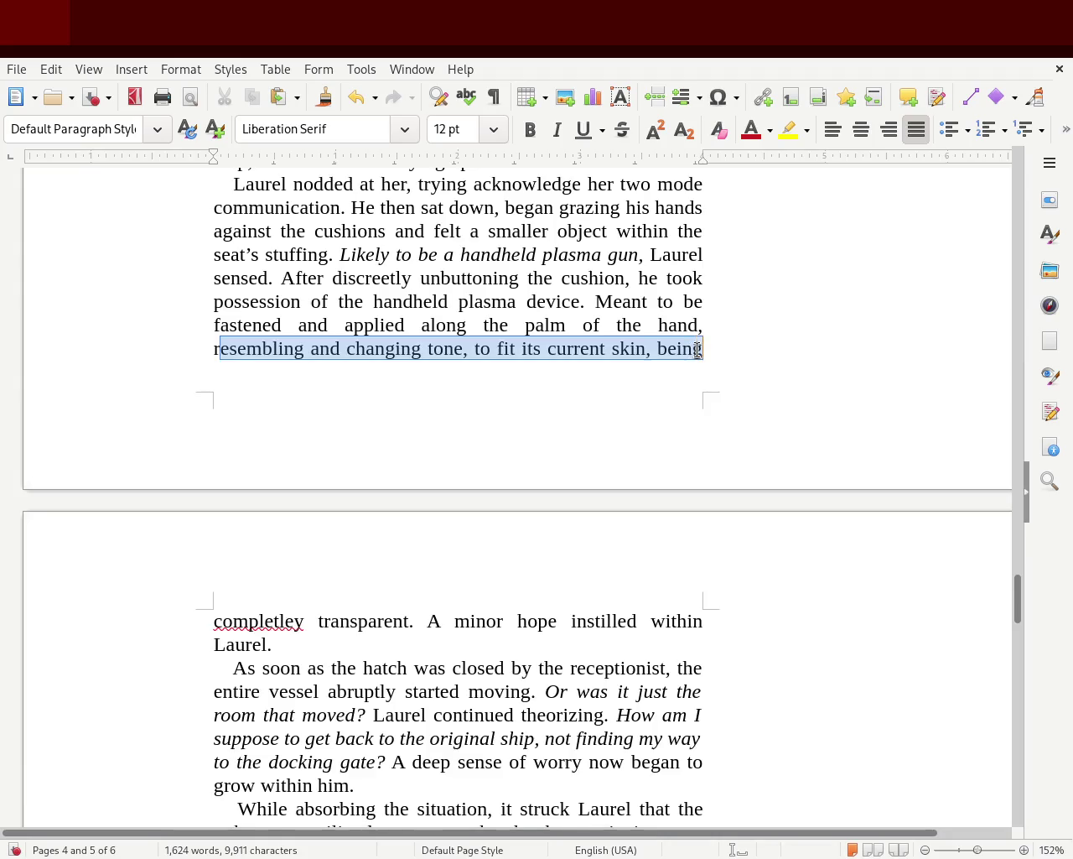
{"action": "key", "text": "Delete"}
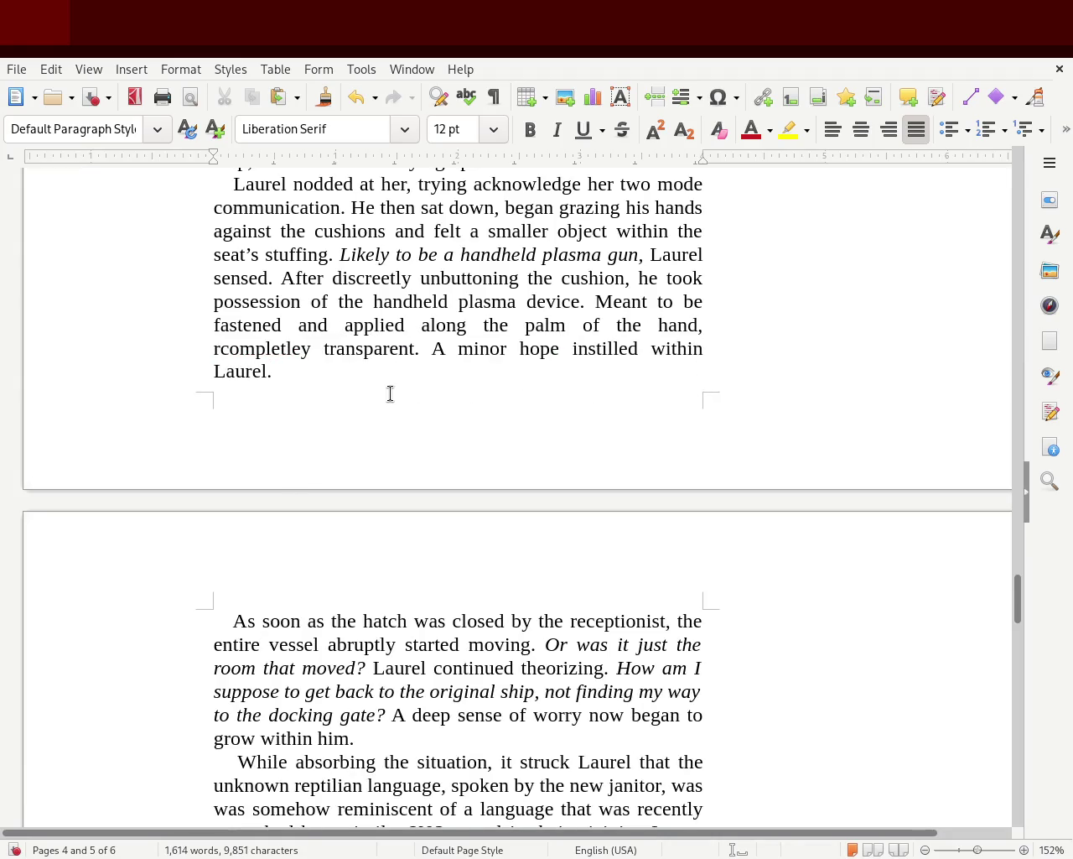
{"action": "key", "text": "BackSpace"}
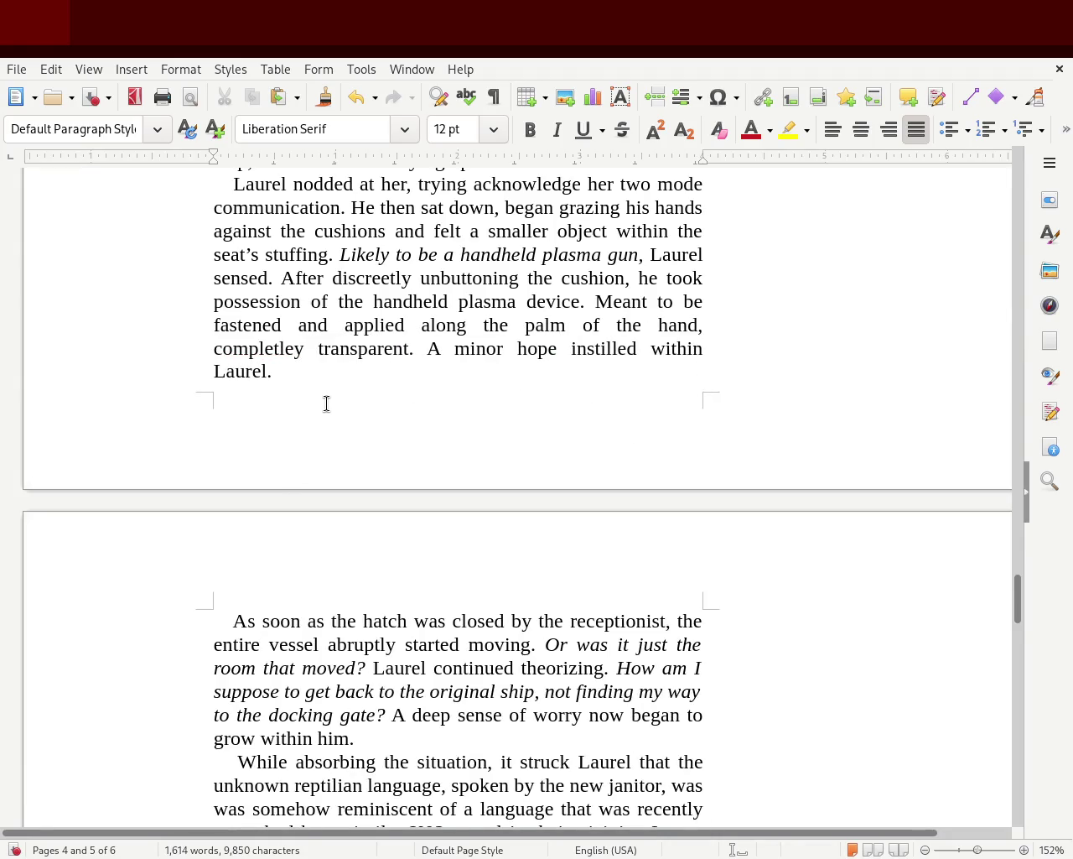
{"action": "left_click", "coordinate": [306, 353]}
{"action": "left_click", "coordinate": [407, 356]}
{"action": "type", "text": "in a seamless "}
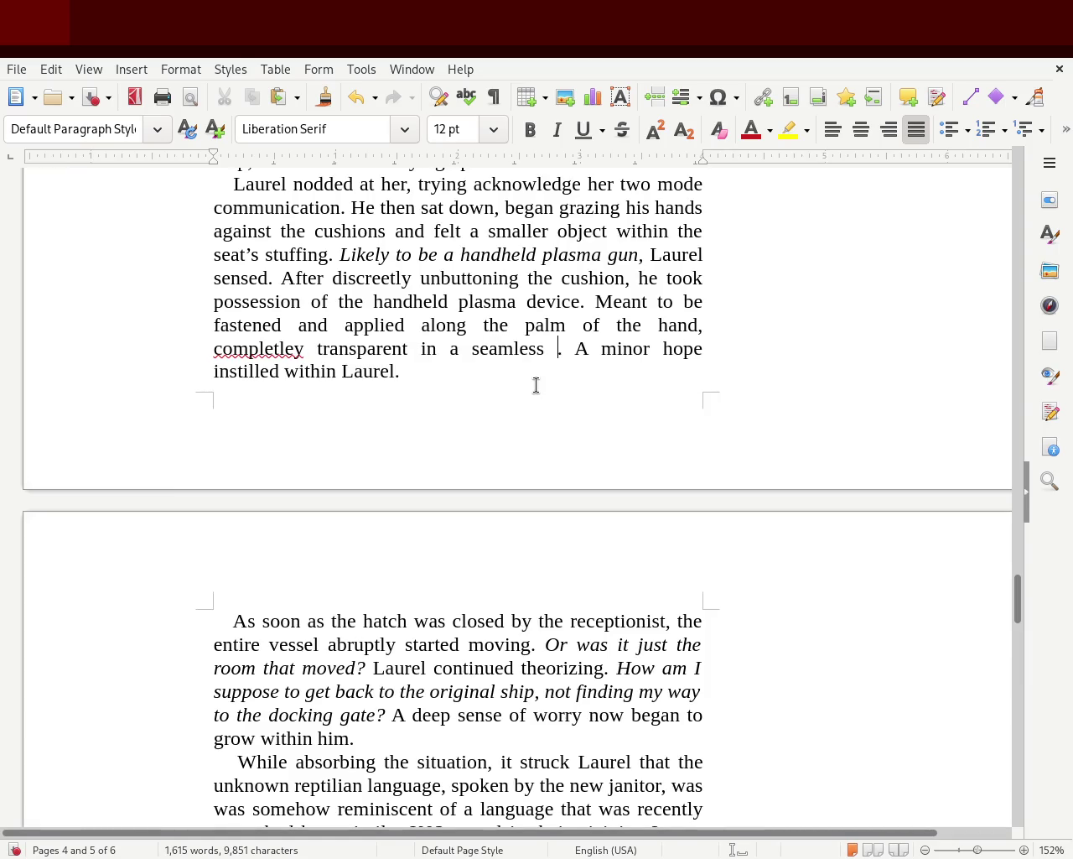
{"action": "type", "text": "manner"}
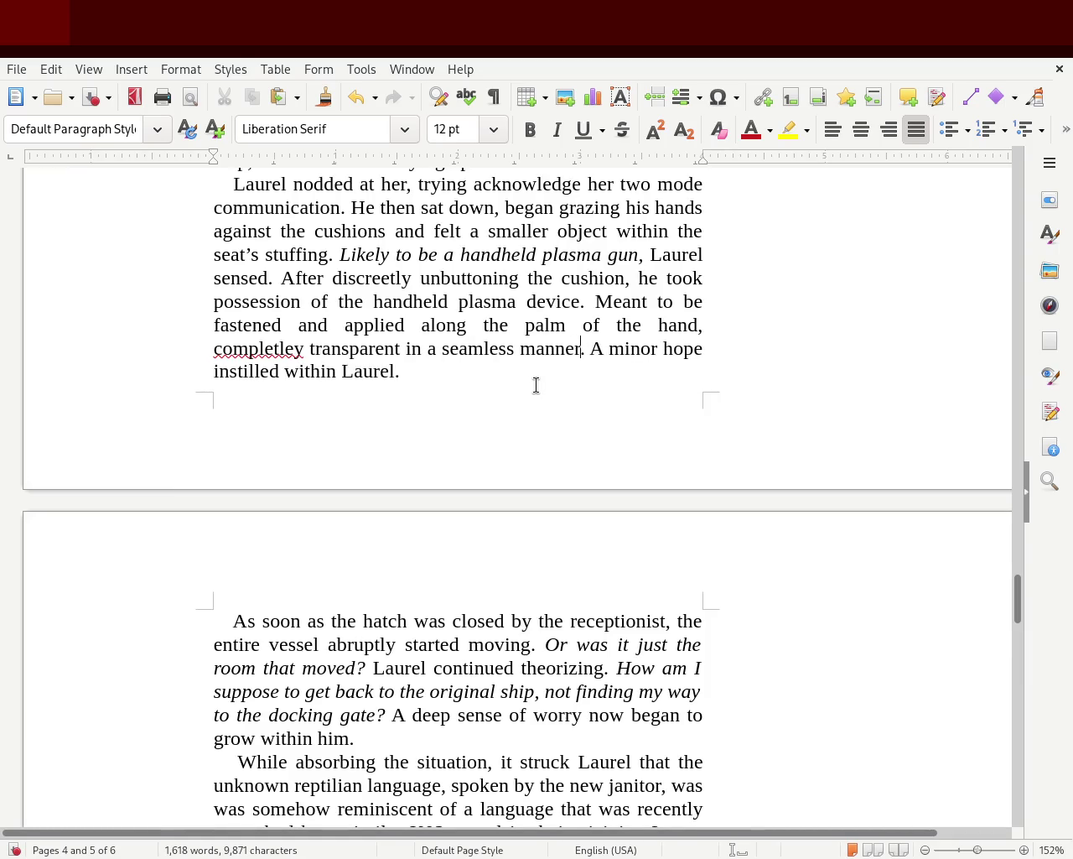
Correct the misspelled 'completley' to 'completely'.
{"action": "double_click", "coordinate": [278, 351]}
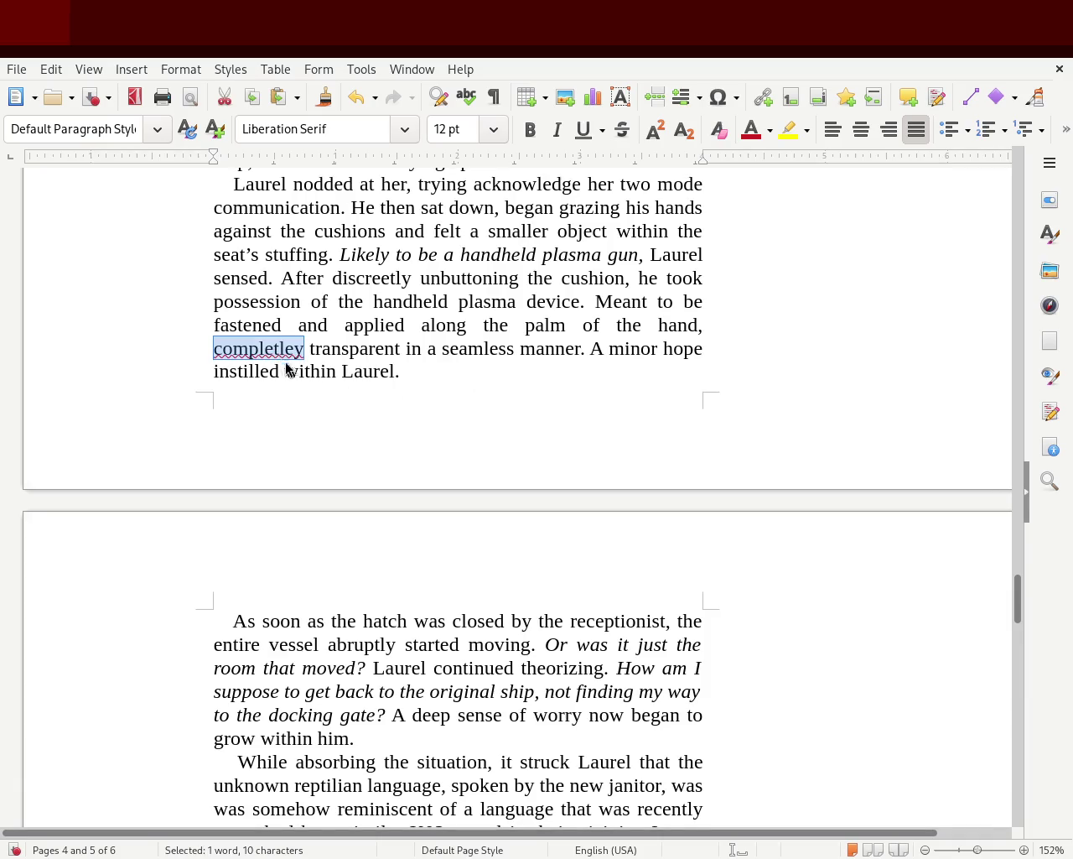
{"action": "type", "text": "completely"}
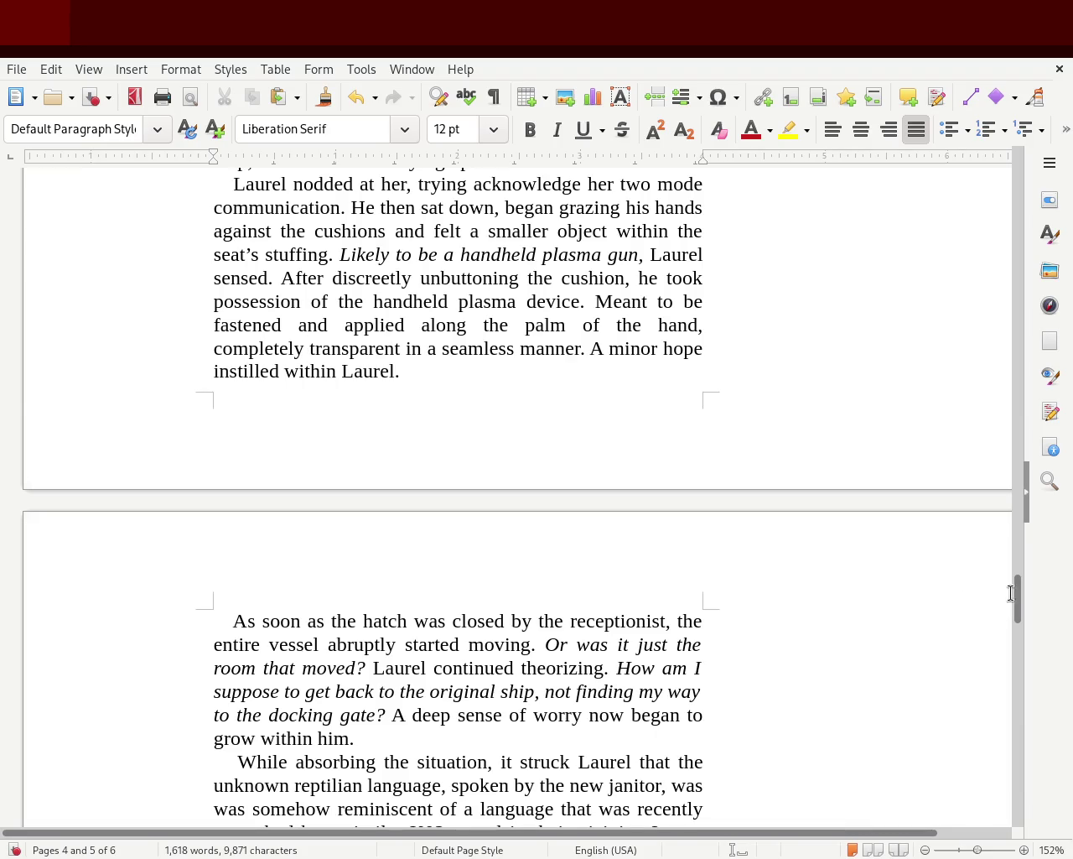
{"action": "scroll", "coordinate": [1016, 612], "scroll_direction": "down", "scroll_amount": 3}
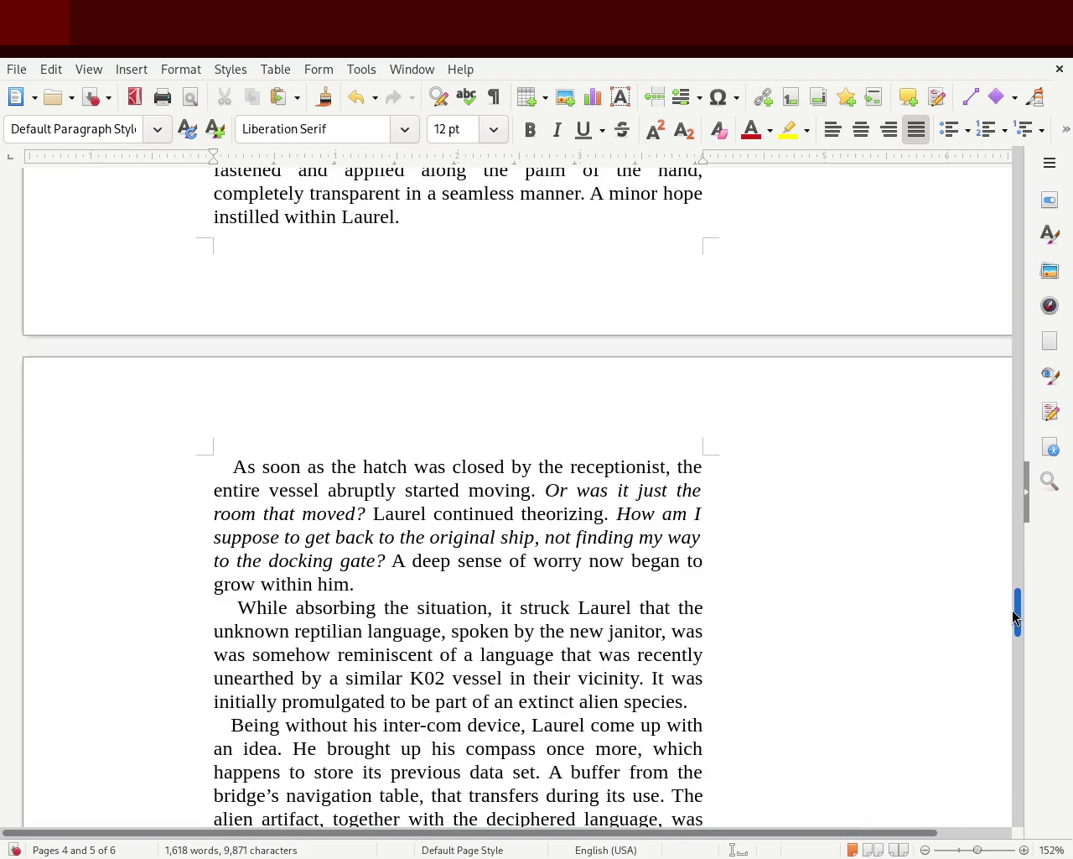
Proofread the 'While absorbing' paragraph at the end of page 5 and save the manuscript.
{"action": "left_click_drag", "start_coordinate": [1017, 616], "coordinate": [1019, 638]}
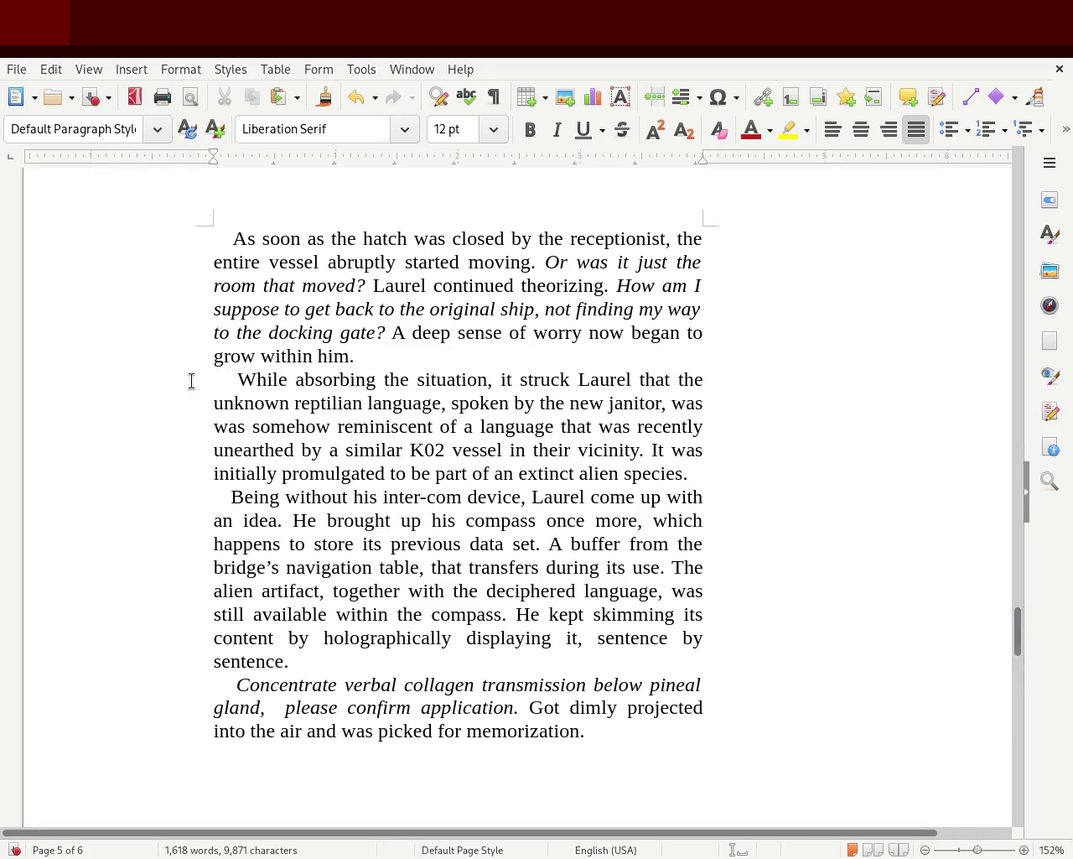
{"action": "mouse_move", "coordinate": [267, 382]}
{"action": "left_mouse_down"}
{"action": "mouse_move", "coordinate": [688, 382]}
{"action": "mouse_move", "coordinate": [335, 405]}
{"action": "mouse_move", "coordinate": [707, 406]}
{"action": "mouse_move", "coordinate": [391, 423]}
{"action": "mouse_move", "coordinate": [678, 426]}
{"action": "mouse_move", "coordinate": [589, 445]}
{"action": "mouse_move", "coordinate": [656, 429]}
{"action": "mouse_move", "coordinate": [297, 451]}
{"action": "mouse_move", "coordinate": [424, 472]}
{"action": "mouse_move", "coordinate": [456, 451]}
{"action": "mouse_move", "coordinate": [432, 454]}
{"action": "mouse_move", "coordinate": [695, 447]}
{"action": "mouse_move", "coordinate": [300, 472]}
{"action": "mouse_move", "coordinate": [697, 468]}
{"action": "left_mouse_up"}
{"action": "left_click", "coordinate": [741, 470]}
{"action": "mouse_move", "coordinate": [533, 380]}
{"action": "left_mouse_down"}
{"action": "mouse_move", "coordinate": [714, 378]}
{"action": "mouse_move", "coordinate": [244, 402]}
{"action": "mouse_move", "coordinate": [694, 400]}
{"action": "mouse_move", "coordinate": [336, 424]}
{"action": "mouse_move", "coordinate": [698, 427]}
{"action": "mouse_move", "coordinate": [309, 448]}
{"action": "mouse_move", "coordinate": [645, 444]}
{"action": "left_mouse_up"}
{"action": "left_click", "coordinate": [652, 448]}
{"action": "left_click_drag", "start_coordinate": [583, 498], "coordinate": [283, 520]}
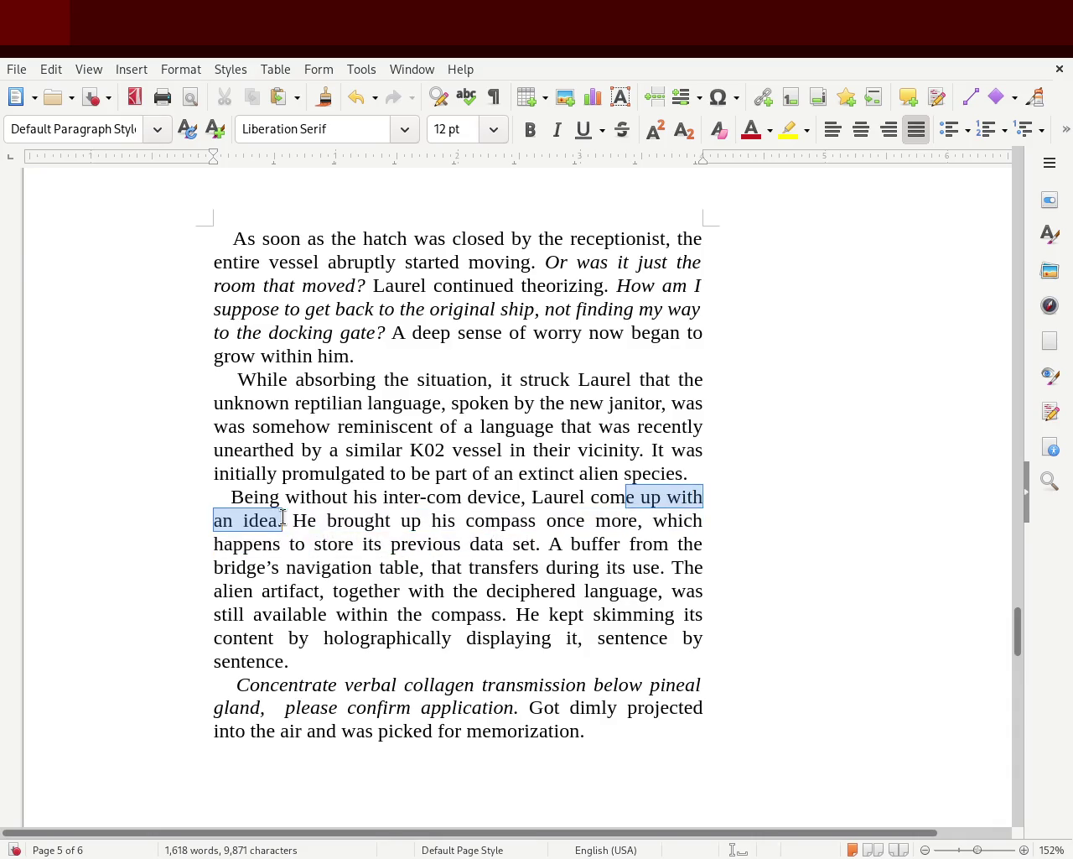
{"action": "left_click", "coordinate": [318, 522]}
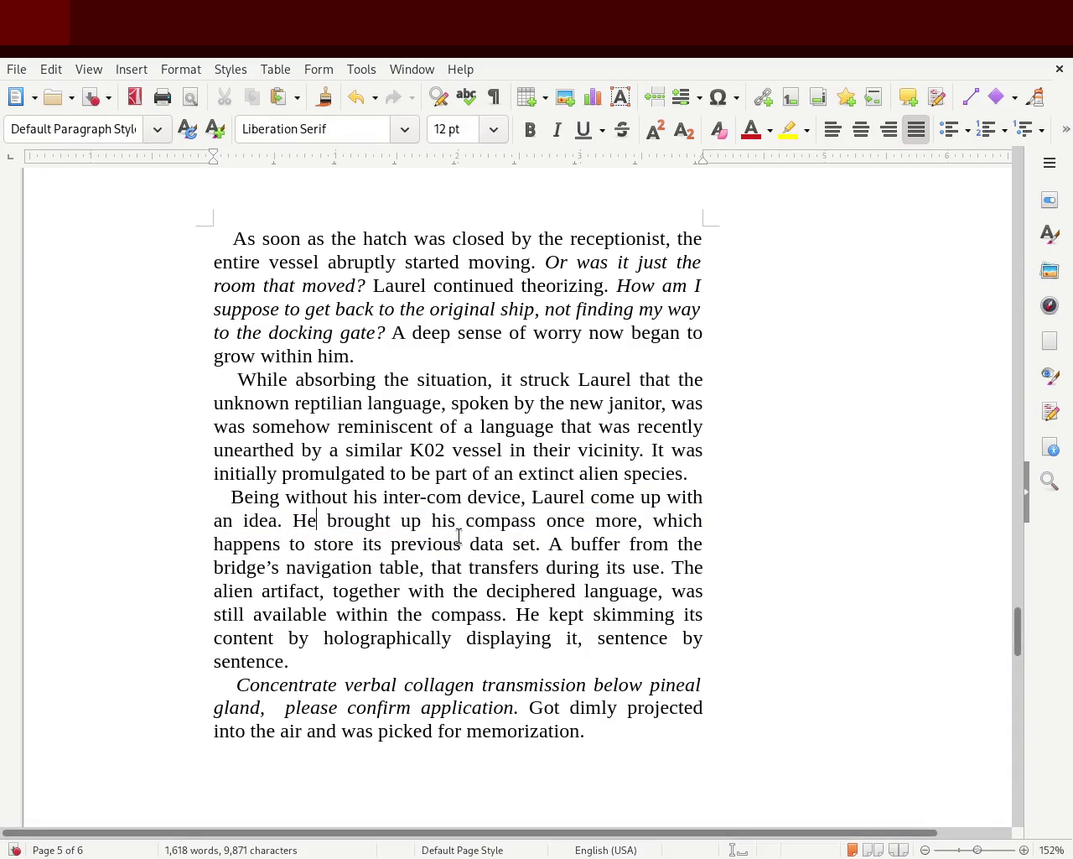
{"action": "key", "text": "ctrl+s"}
Reread the bridge-buffer and alien-artifact sentences, then scroll down to chapter 3 on page 6.
{"action": "mouse_move", "coordinate": [550, 545]}
{"action": "left_mouse_down"}
{"action": "mouse_move", "coordinate": [319, 573]}
{"action": "mouse_move", "coordinate": [673, 569]}
{"action": "left_mouse_up"}
{"action": "left_click", "coordinate": [671, 589]}
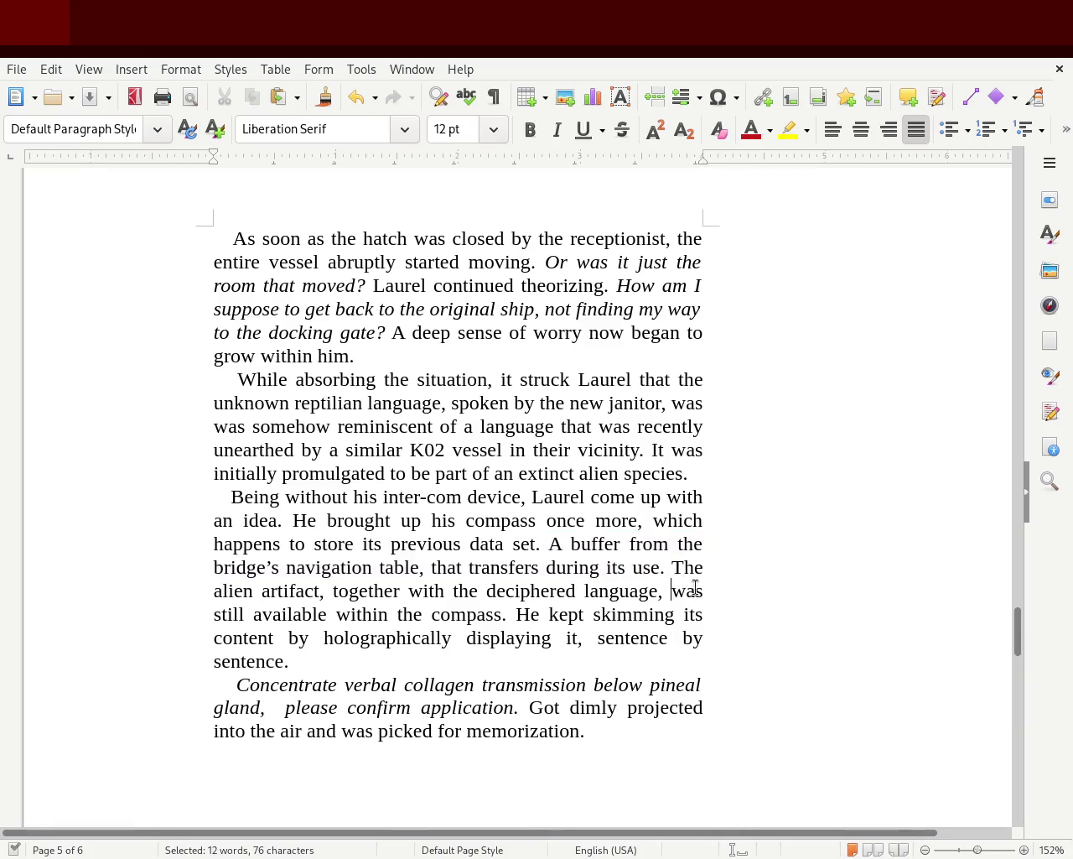
{"action": "mouse_move", "coordinate": [671, 569]}
{"action": "left_mouse_down"}
{"action": "mouse_move", "coordinate": [324, 589]}
{"action": "mouse_move", "coordinate": [332, 585]}
{"action": "mouse_move", "coordinate": [664, 588]}
{"action": "mouse_move", "coordinate": [479, 587]}
{"action": "mouse_move", "coordinate": [302, 613]}
{"action": "mouse_move", "coordinate": [676, 613]}
{"action": "mouse_move", "coordinate": [375, 644]}
{"action": "mouse_move", "coordinate": [311, 639]}
{"action": "mouse_move", "coordinate": [644, 644]}
{"action": "mouse_move", "coordinate": [372, 665]}
{"action": "mouse_move", "coordinate": [439, 652]}
{"action": "left_mouse_up"}
{"action": "left_click", "coordinate": [515, 613]}
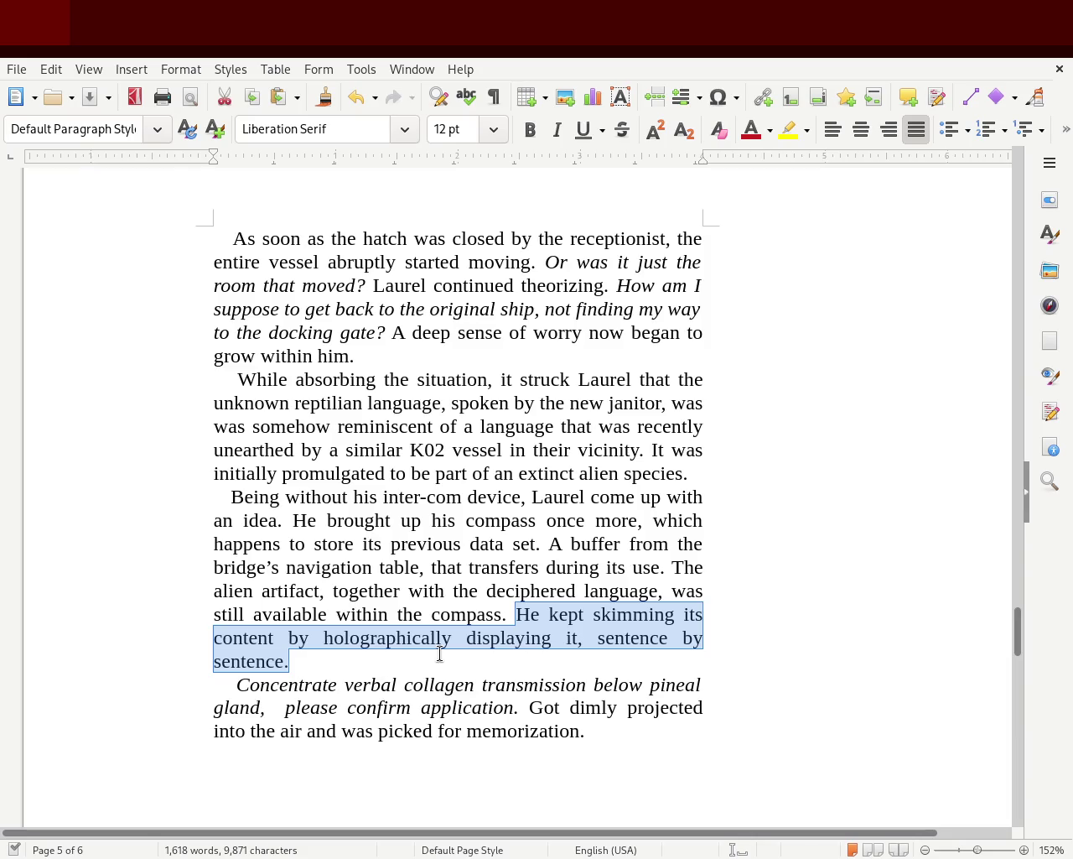
{"action": "left_click", "coordinate": [1004, 631]}
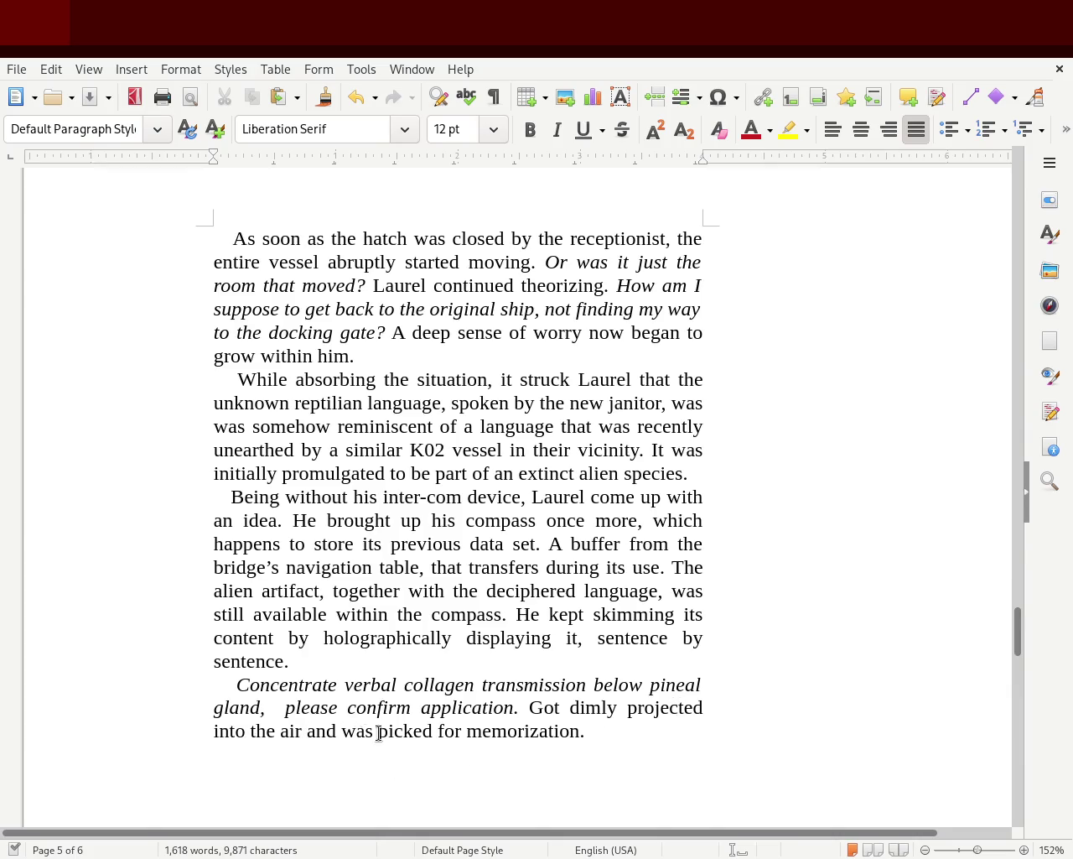
{"action": "left_click_drag", "start_coordinate": [1020, 659], "coordinate": [1011, 746]}
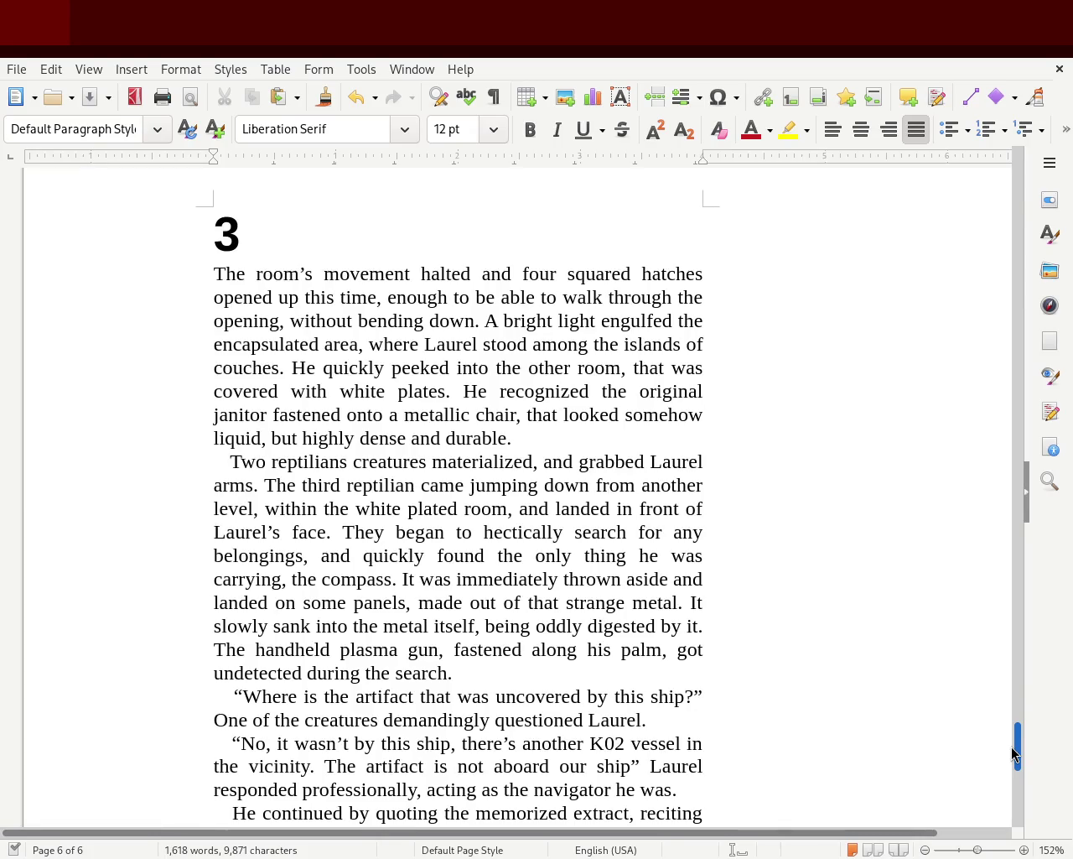
{"action": "scroll", "coordinate": [1013, 753], "scroll_direction": "down", "scroll_amount": 2}
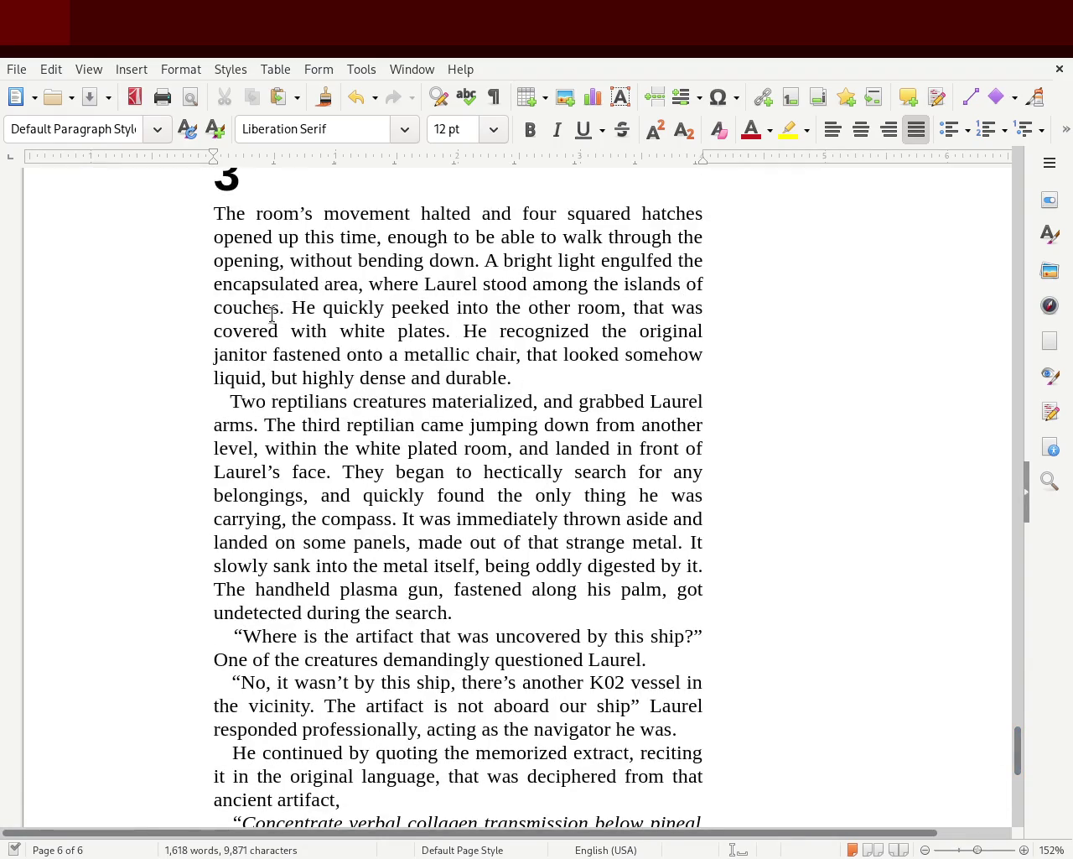
{"action": "left_click", "coordinate": [392, 312]}
{"action": "mouse_move", "coordinate": [589, 315]}
{"action": "left_mouse_down"}
{"action": "mouse_move", "coordinate": [277, 366]}
{"action": "mouse_move", "coordinate": [319, 353]}
{"action": "mouse_move", "coordinate": [618, 353]}
{"action": "mouse_move", "coordinate": [601, 366]}
{"action": "mouse_move", "coordinate": [292, 375]}
{"action": "mouse_move", "coordinate": [536, 374]}
{"action": "left_mouse_up"}
{"action": "left_click", "coordinate": [541, 374]}
{"action": "mouse_move", "coordinate": [563, 401]}
{"action": "left_mouse_down"}
{"action": "mouse_move", "coordinate": [719, 403]}
{"action": "mouse_move", "coordinate": [304, 445]}
{"action": "mouse_move", "coordinate": [263, 417]}
{"action": "mouse_move", "coordinate": [644, 426]}
{"action": "mouse_move", "coordinate": [564, 472]}
{"action": "mouse_move", "coordinate": [241, 456]}
{"action": "mouse_move", "coordinate": [685, 450]}
{"action": "mouse_move", "coordinate": [398, 480]}
{"action": "mouse_move", "coordinate": [327, 472]}
{"action": "mouse_move", "coordinate": [655, 473]}
{"action": "mouse_move", "coordinate": [360, 516]}
{"action": "mouse_move", "coordinate": [270, 496]}
{"action": "mouse_move", "coordinate": [620, 496]}
{"action": "mouse_move", "coordinate": [425, 540]}
{"action": "mouse_move", "coordinate": [277, 520]}
{"action": "mouse_move", "coordinate": [701, 520]}
{"action": "mouse_move", "coordinate": [304, 542]}
{"action": "mouse_move", "coordinate": [397, 541]}
{"action": "left_mouse_up"}
{"action": "left_click", "coordinate": [262, 416]}
{"action": "left_click", "coordinate": [351, 475]}
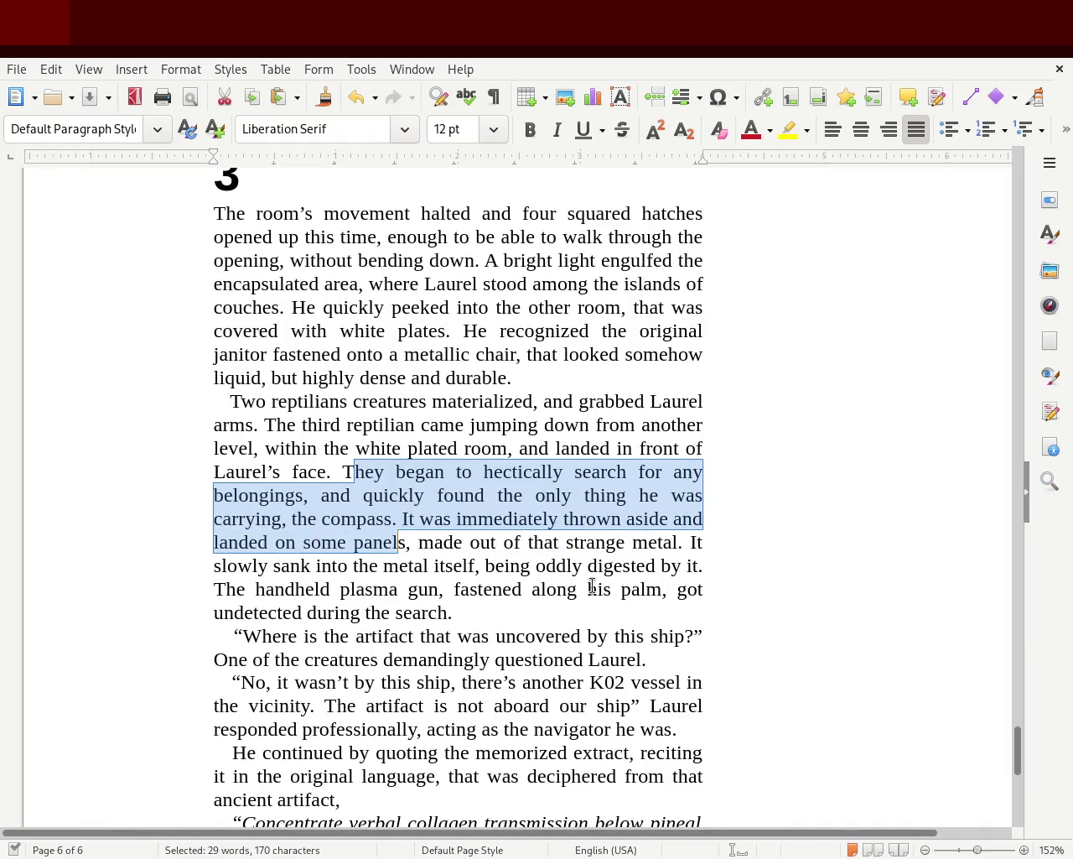
{"action": "mouse_move", "coordinate": [686, 544]}
{"action": "left_mouse_down"}
{"action": "mouse_move", "coordinate": [607, 566]}
{"action": "mouse_move", "coordinate": [347, 566]}
{"action": "mouse_move", "coordinate": [726, 571]}
{"action": "left_mouse_up"}
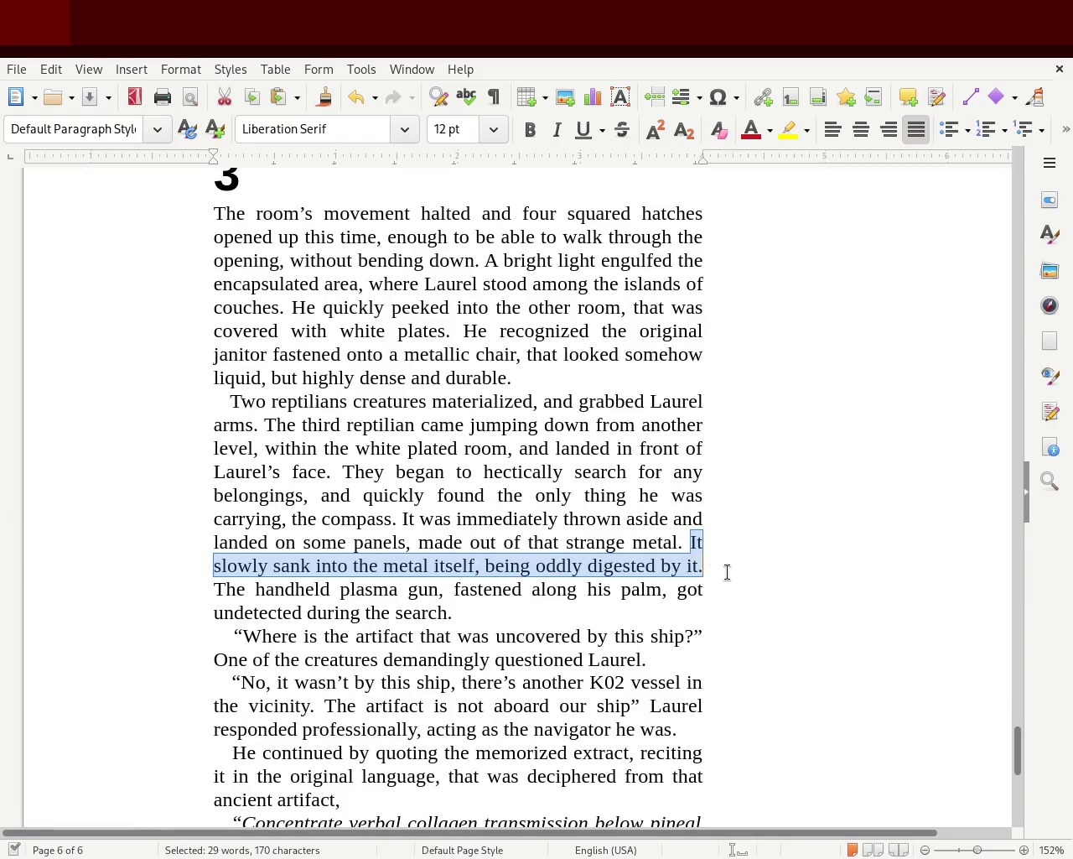
{"action": "left_click", "coordinate": [730, 575]}
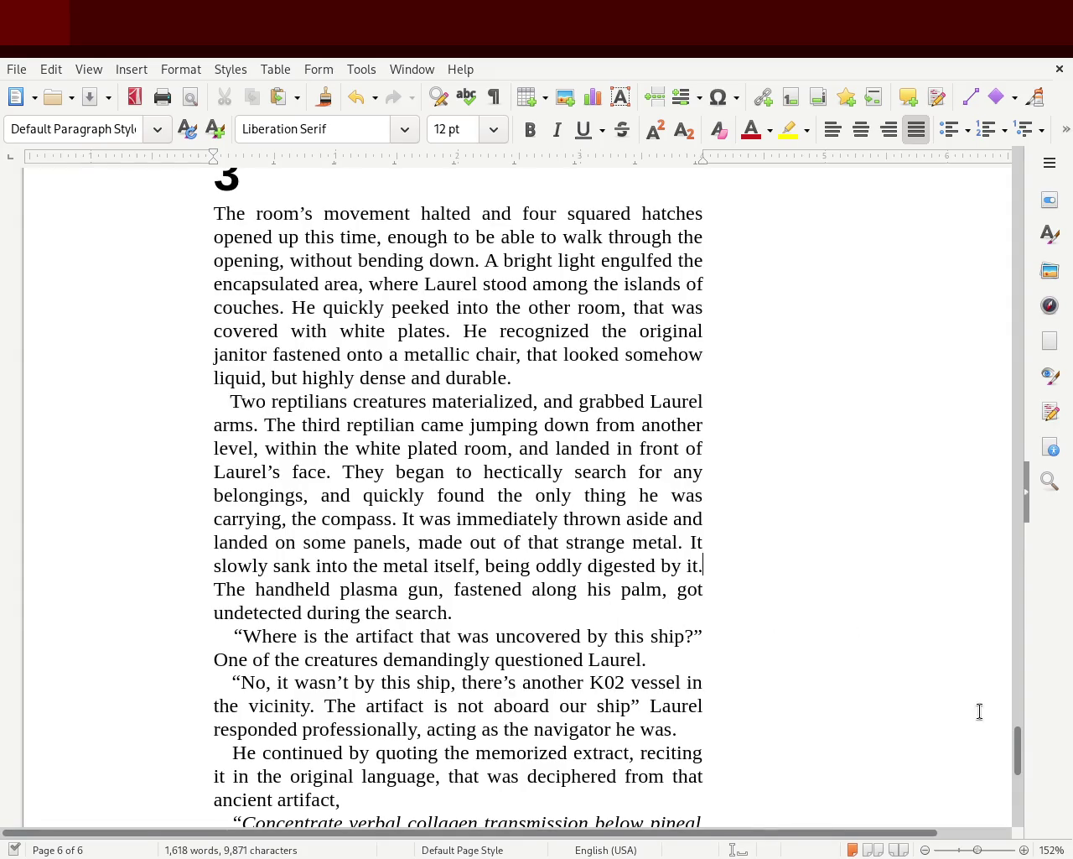
{"action": "left_click_drag", "start_coordinate": [1018, 762], "coordinate": [1020, 792]}
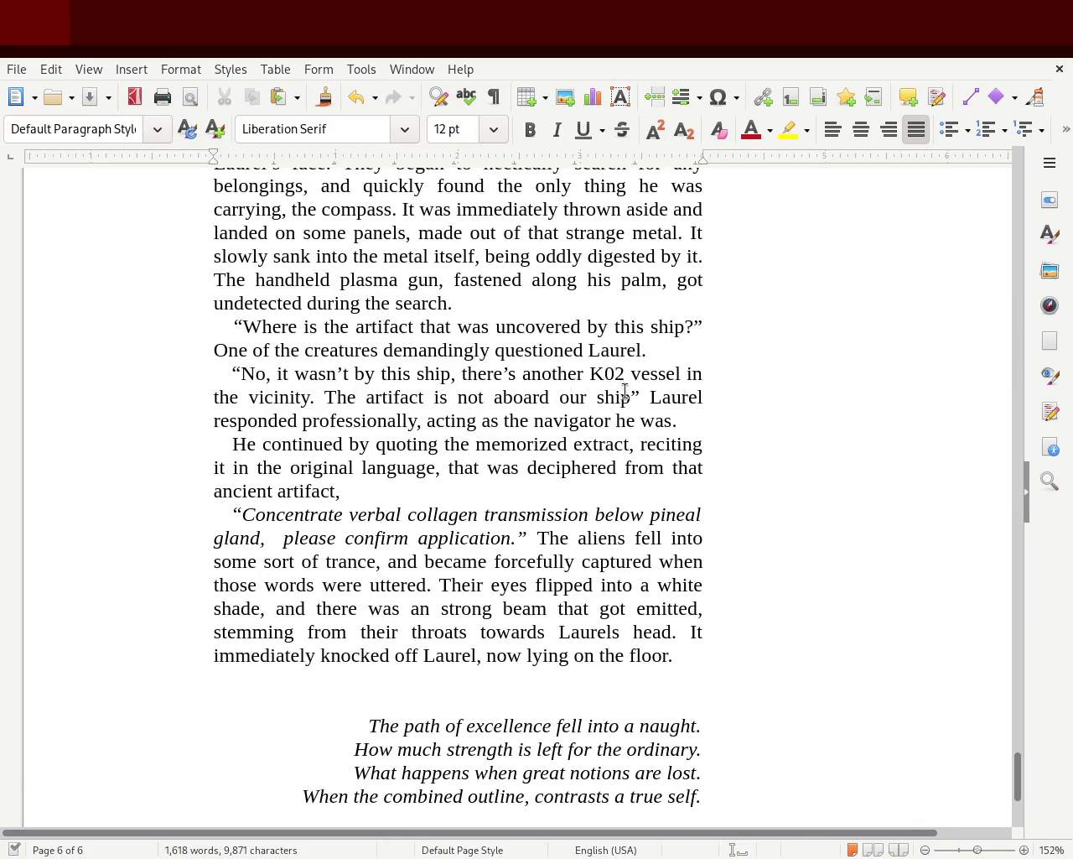
{"action": "mouse_move", "coordinate": [670, 396]}
{"action": "left_mouse_down"}
{"action": "mouse_move", "coordinate": [527, 421]}
{"action": "mouse_move", "coordinate": [364, 421]}
{"action": "mouse_move", "coordinate": [420, 414]}
{"action": "left_mouse_up"}
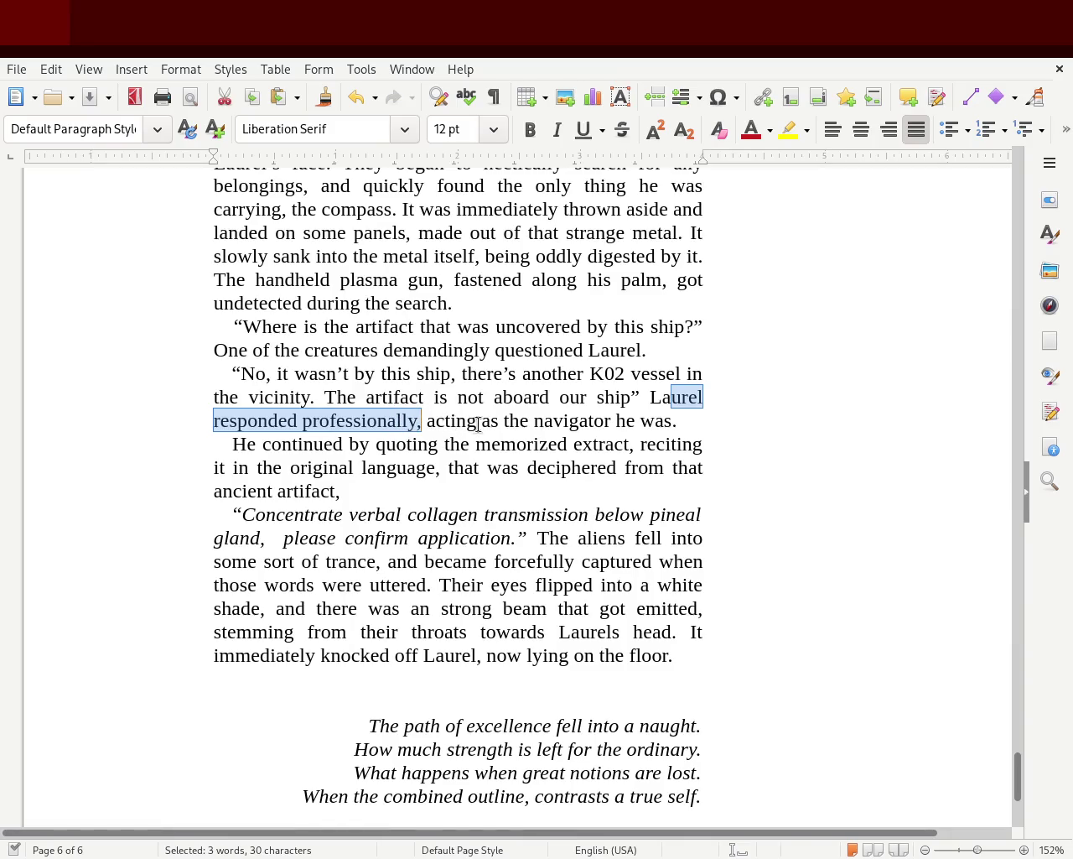
{"action": "left_click_drag", "start_coordinate": [626, 421], "coordinate": [677, 421]}
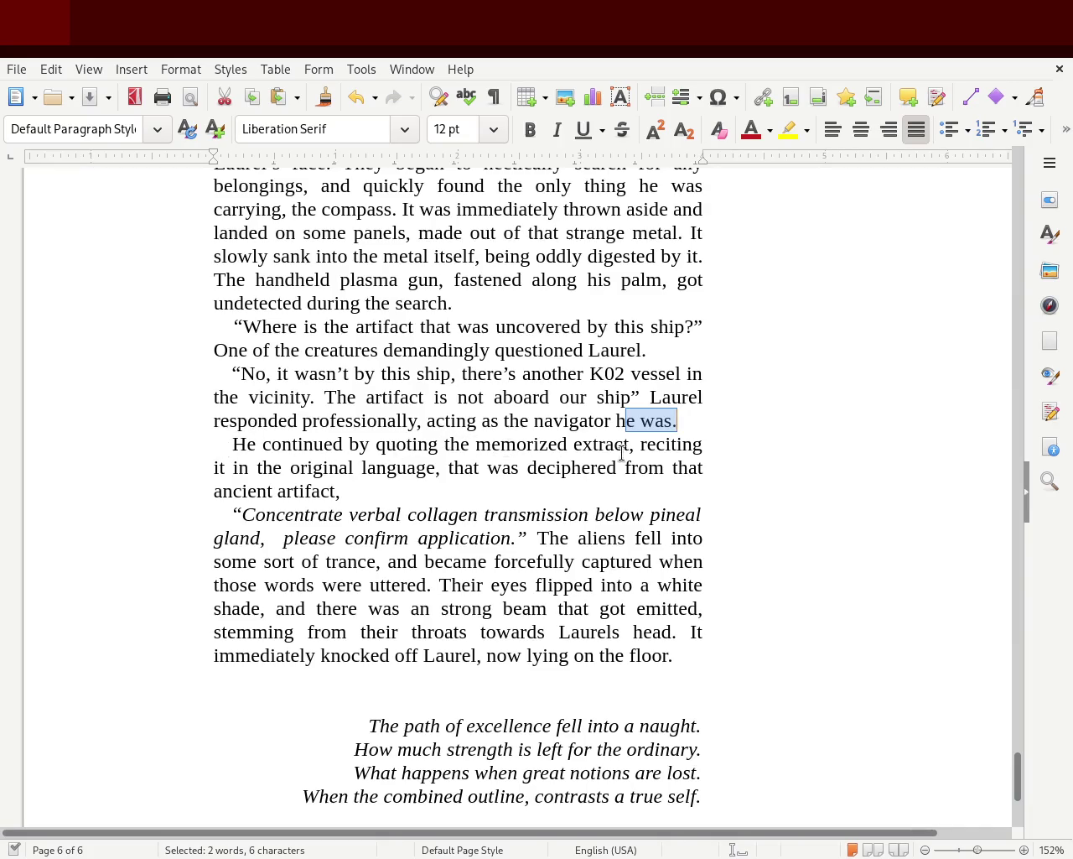
{"action": "left_click_drag", "start_coordinate": [639, 447], "coordinate": [337, 462]}
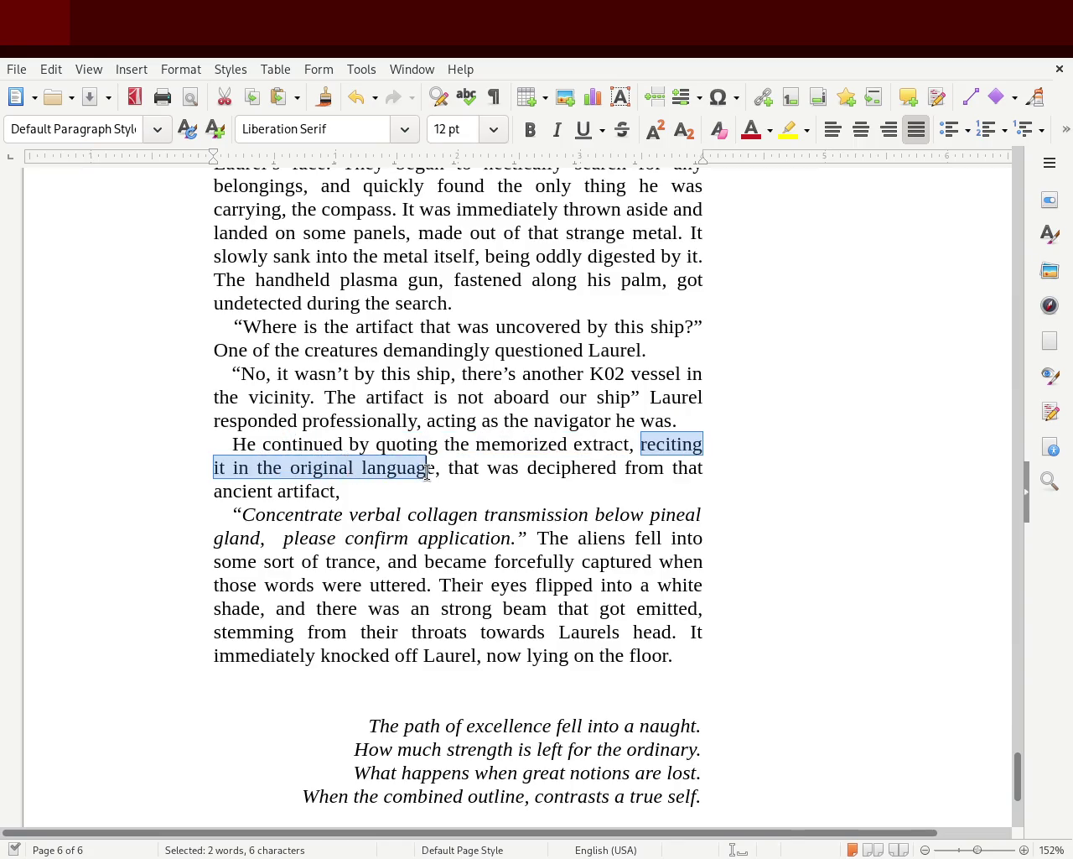
{"action": "left_click_drag", "start_coordinate": [337, 462], "coordinate": [658, 481]}
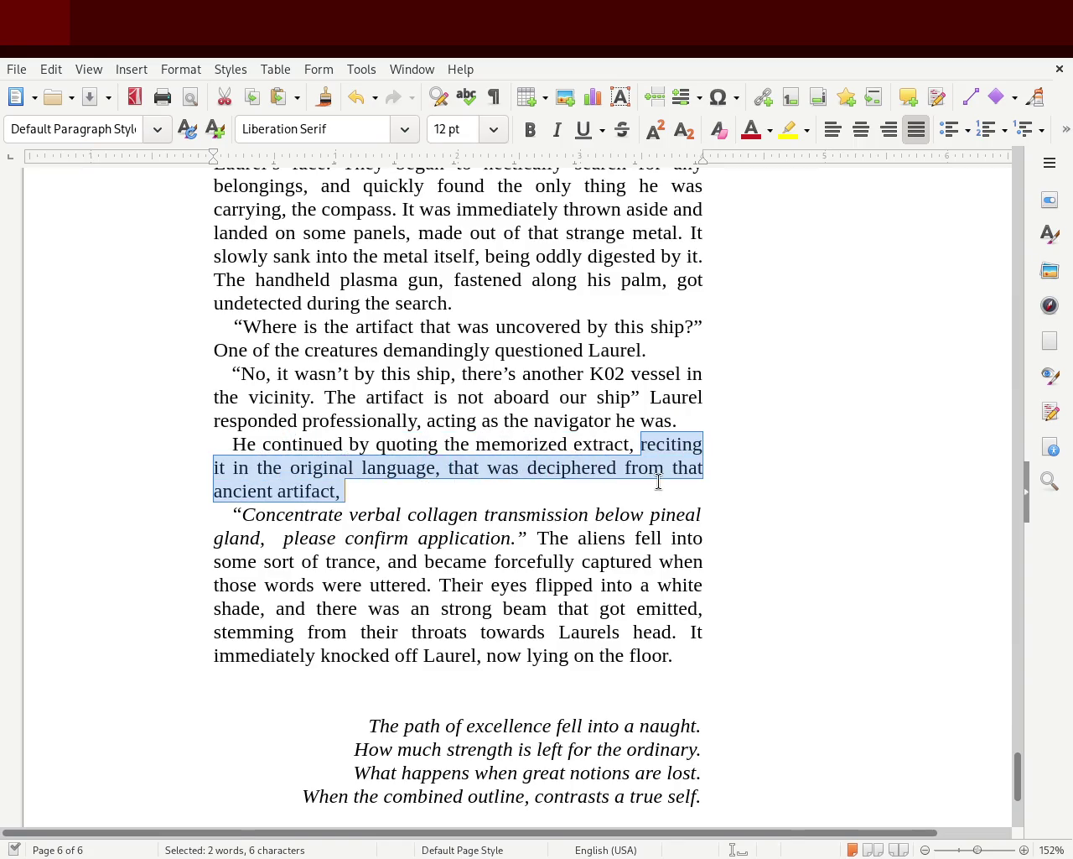
{"action": "left_click", "coordinate": [408, 494]}
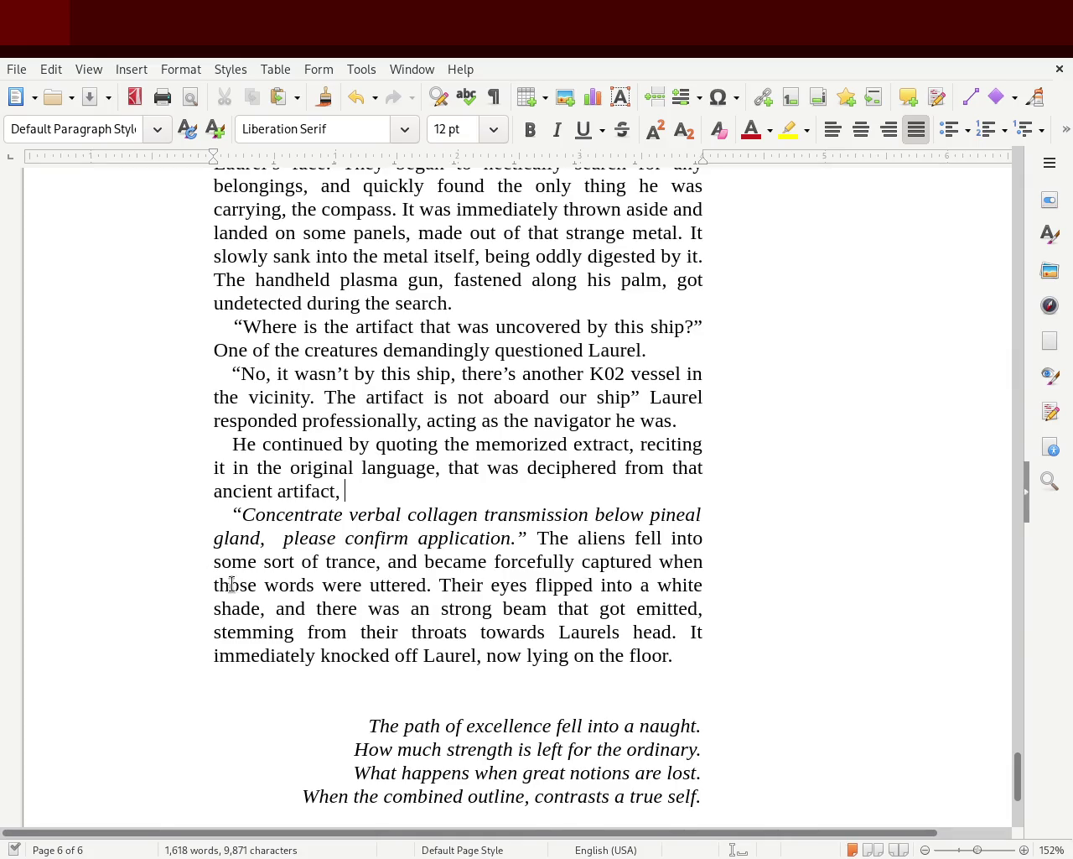
{"action": "mouse_move", "coordinate": [451, 584]}
{"action": "left_mouse_down"}
{"action": "mouse_move", "coordinate": [657, 582]}
{"action": "mouse_move", "coordinate": [276, 605]}
{"action": "mouse_move", "coordinate": [567, 608]}
{"action": "mouse_move", "coordinate": [546, 608]}
{"action": "left_mouse_up"}
{"action": "left_click", "coordinate": [386, 608]}
{"action": "left_click_drag", "start_coordinate": [321, 607], "coordinate": [430, 608]}
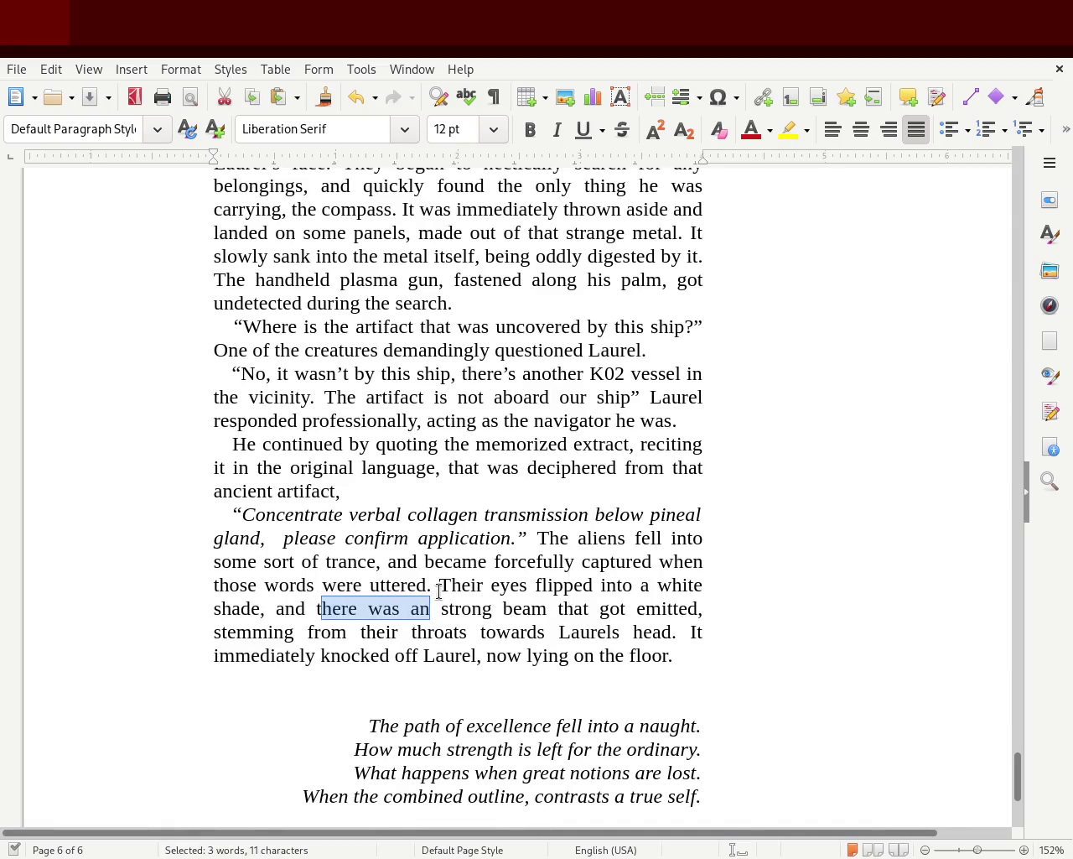
Shorten 'there was an' to 'a', delete 'that', and make 'beam' plural.
{"action": "key", "text": "BackSpace"}
{"action": "key", "text": "BackSpace"}
{"action": "type", "text": "a"}
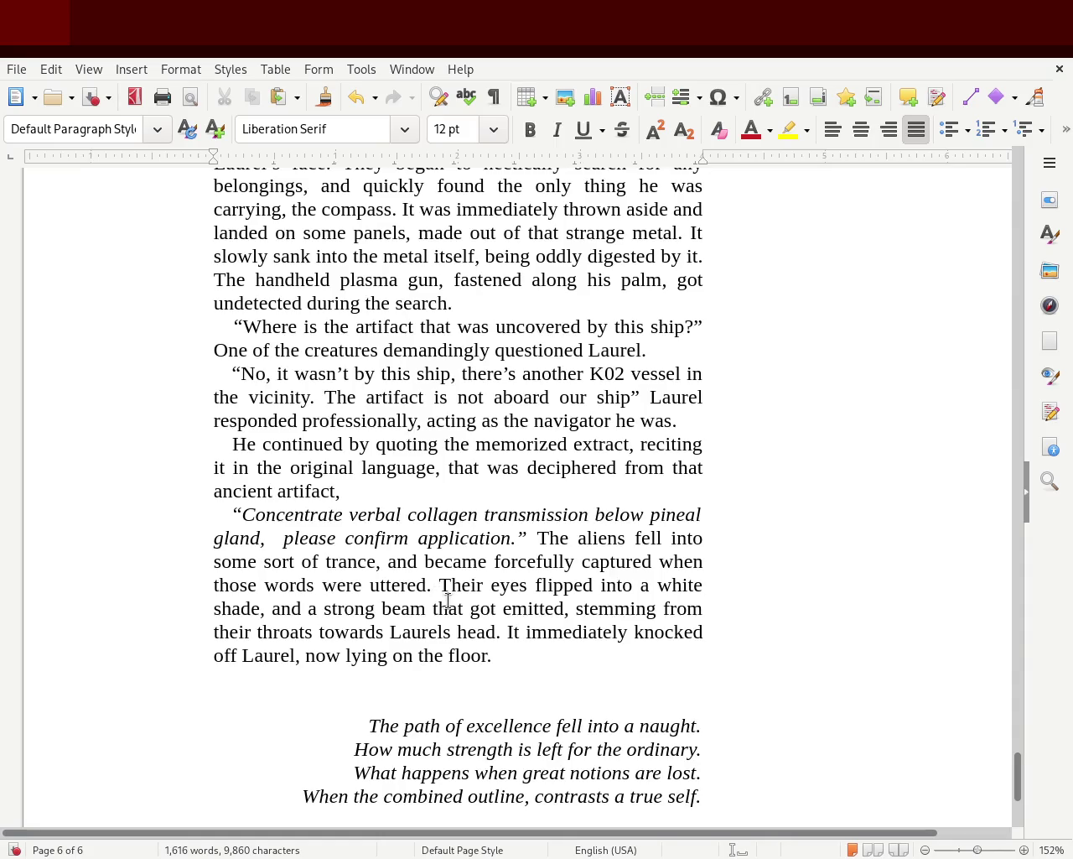
{"action": "double_click", "coordinate": [449, 608]}
{"action": "key", "text": "BackSpace"}
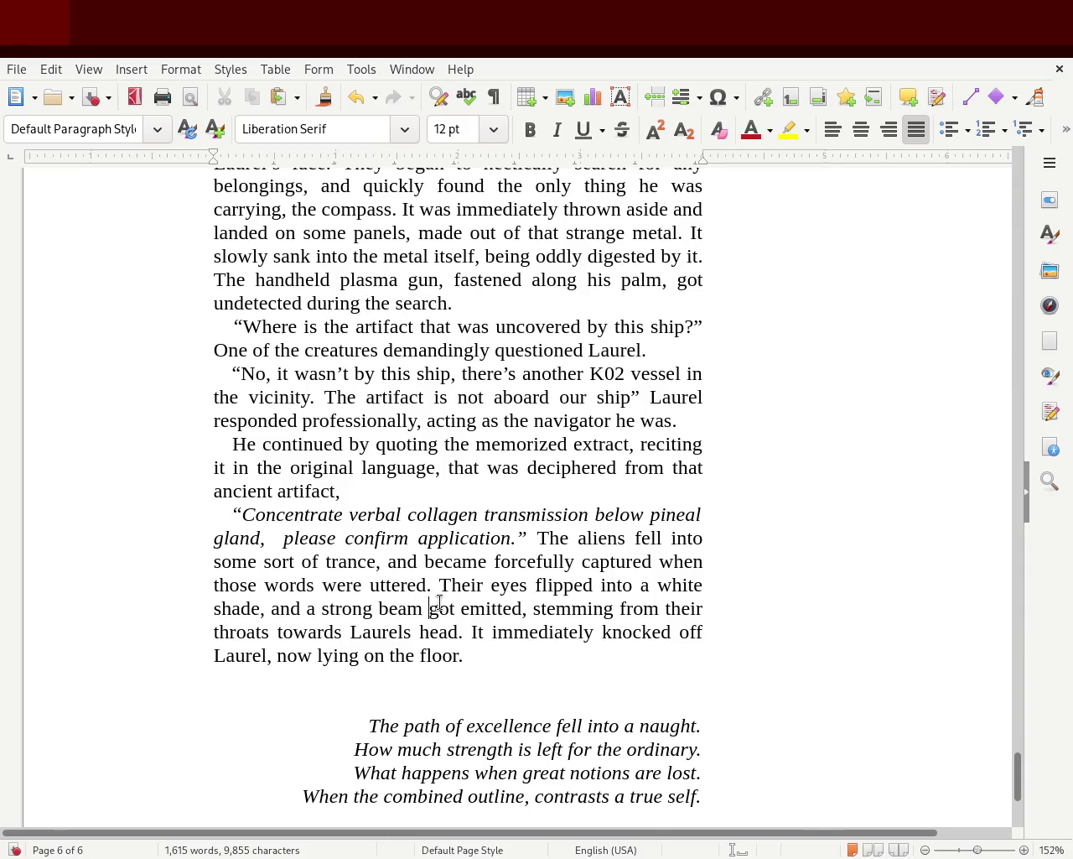
{"action": "double_click", "coordinate": [437, 609]}
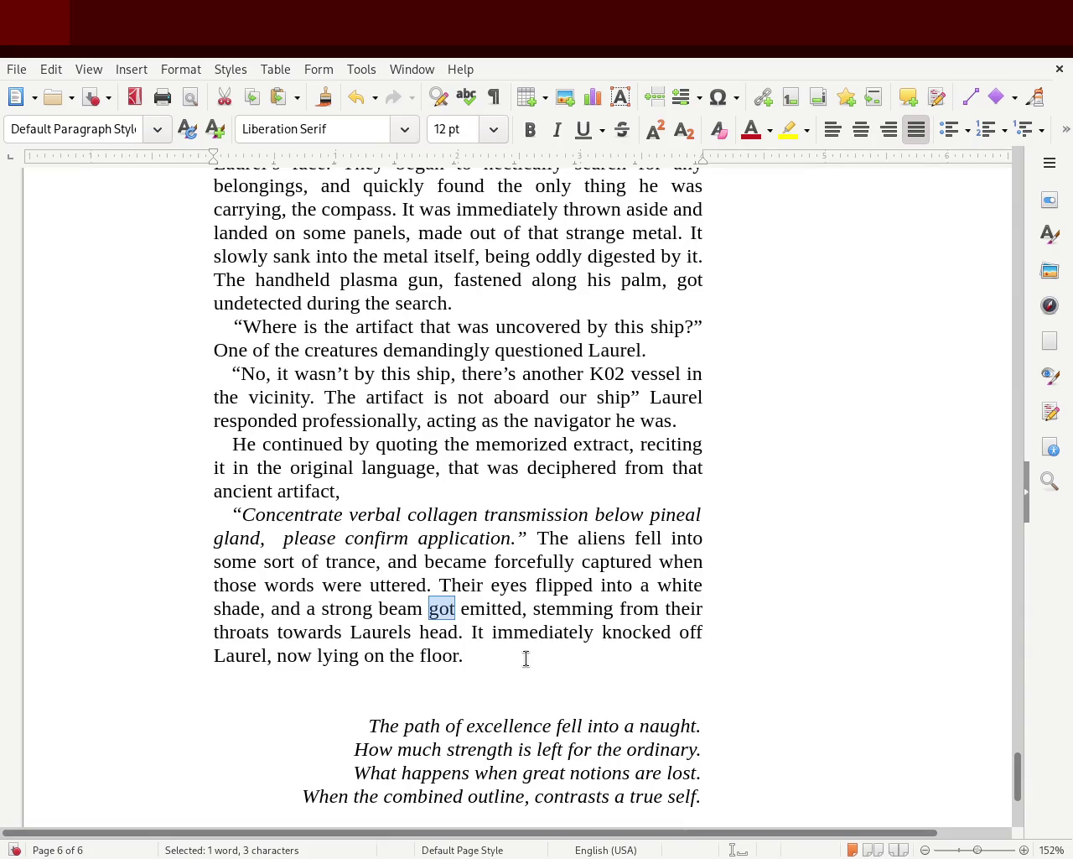
{"action": "left_click", "coordinate": [416, 609]}
{"action": "type", "text": "s"}
Delete 'got' and the stray 'a' before 'strong', and insert 'began to'.
{"action": "left_click", "coordinate": [530, 609]}
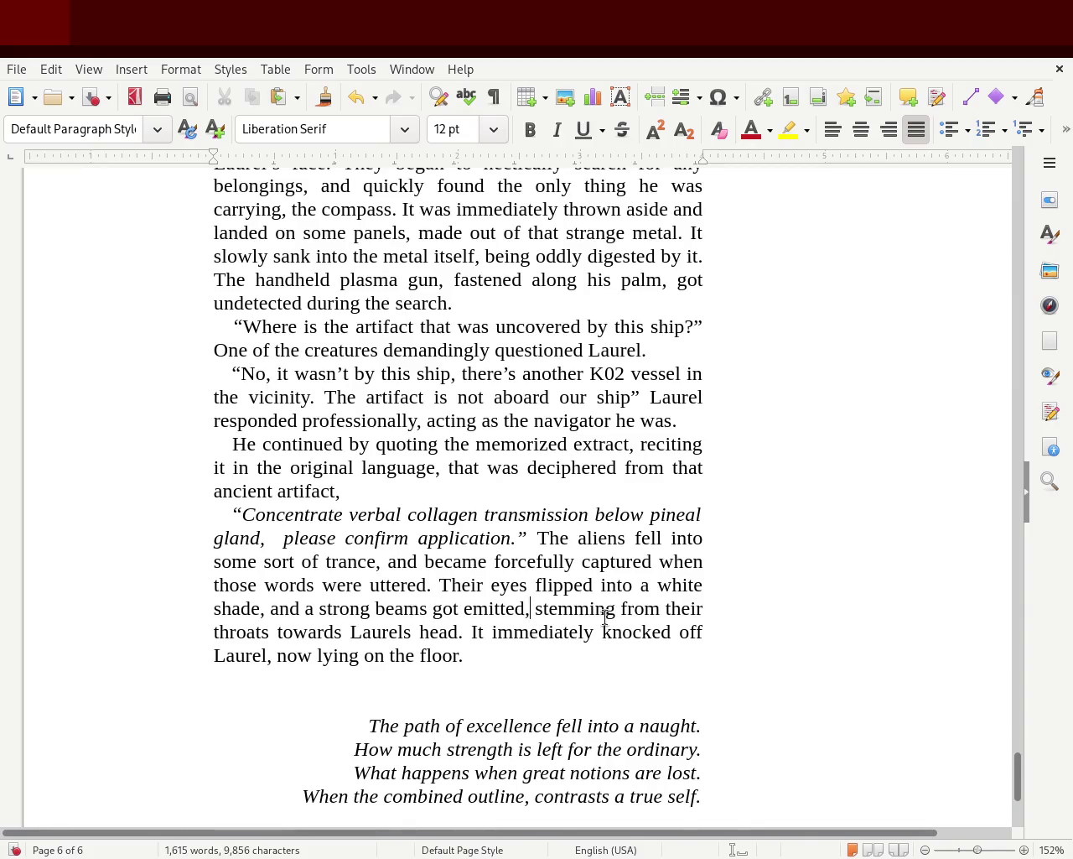
{"action": "key", "text": "ctrl+Left"}
{"action": "key", "text": "Left"}
{"action": "key", "text": "Delete"}
{"action": "key", "text": "Delete"}
{"action": "key", "text": "Delete"}
{"action": "key", "text": "BackSpace"}
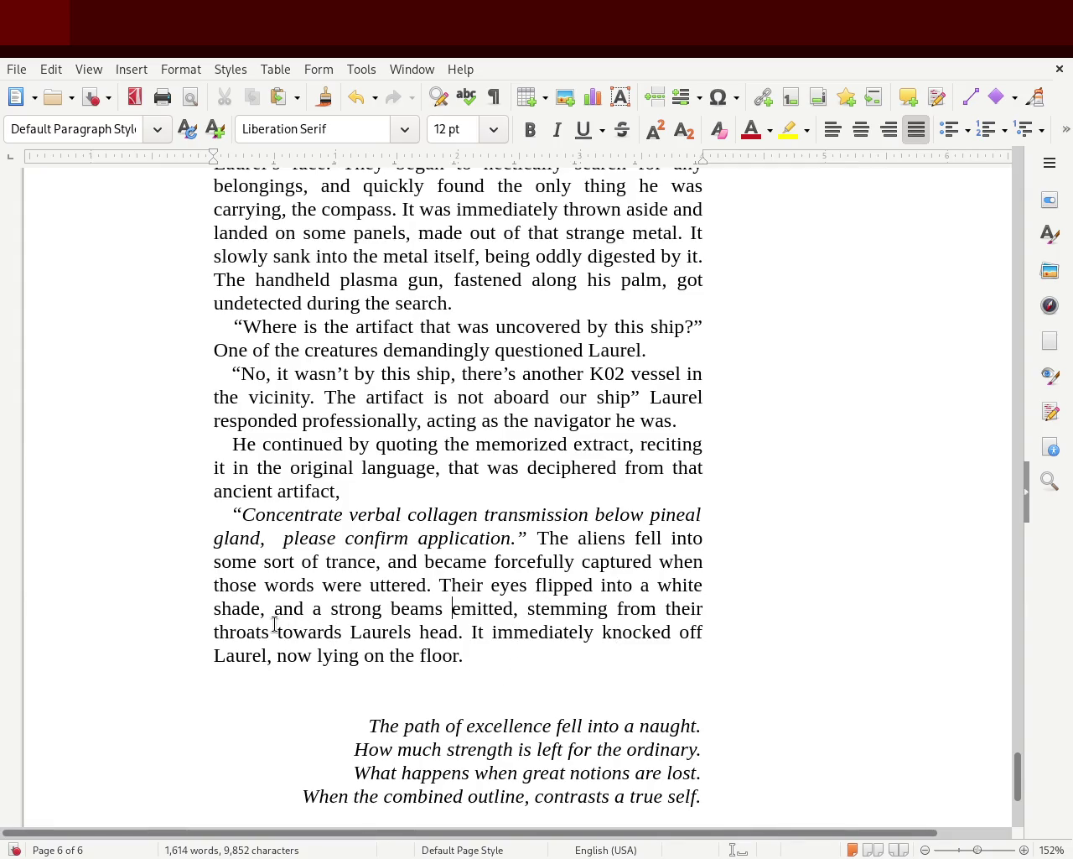
{"action": "key", "text": "BackSpace"}
{"action": "key", "text": "BackSpace"}
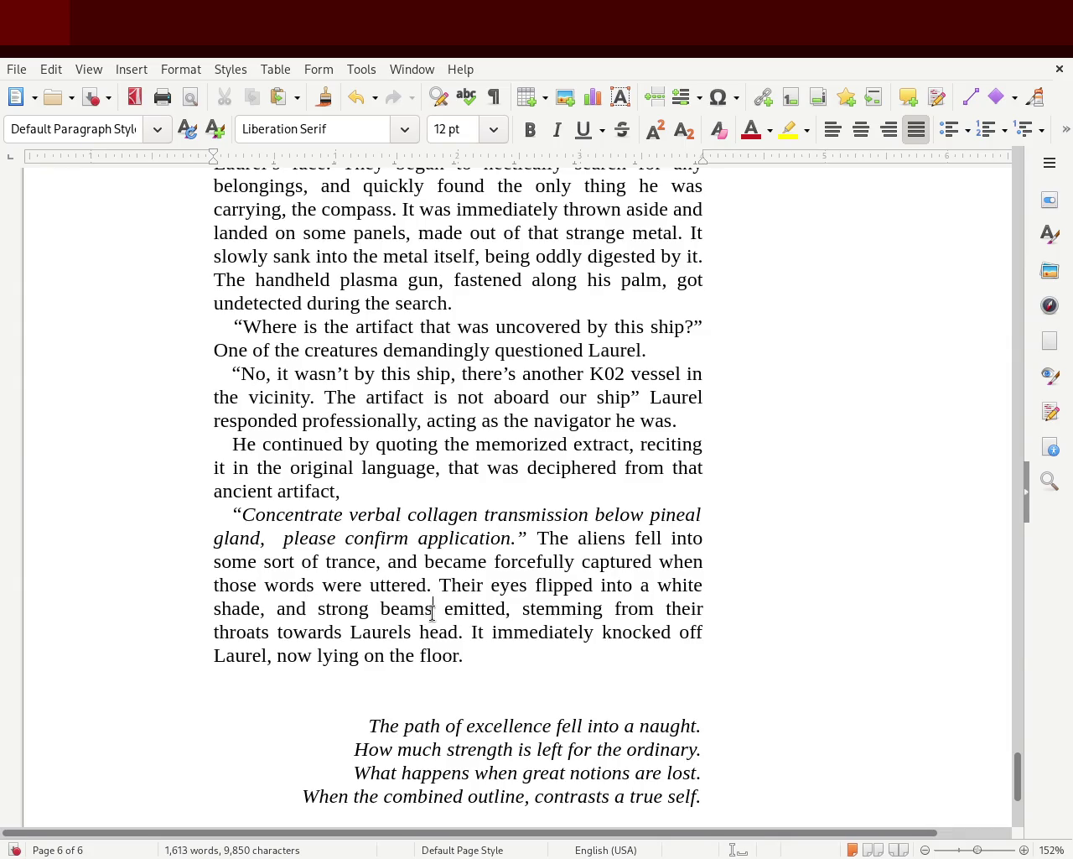
{"action": "type", "text": "began to"}
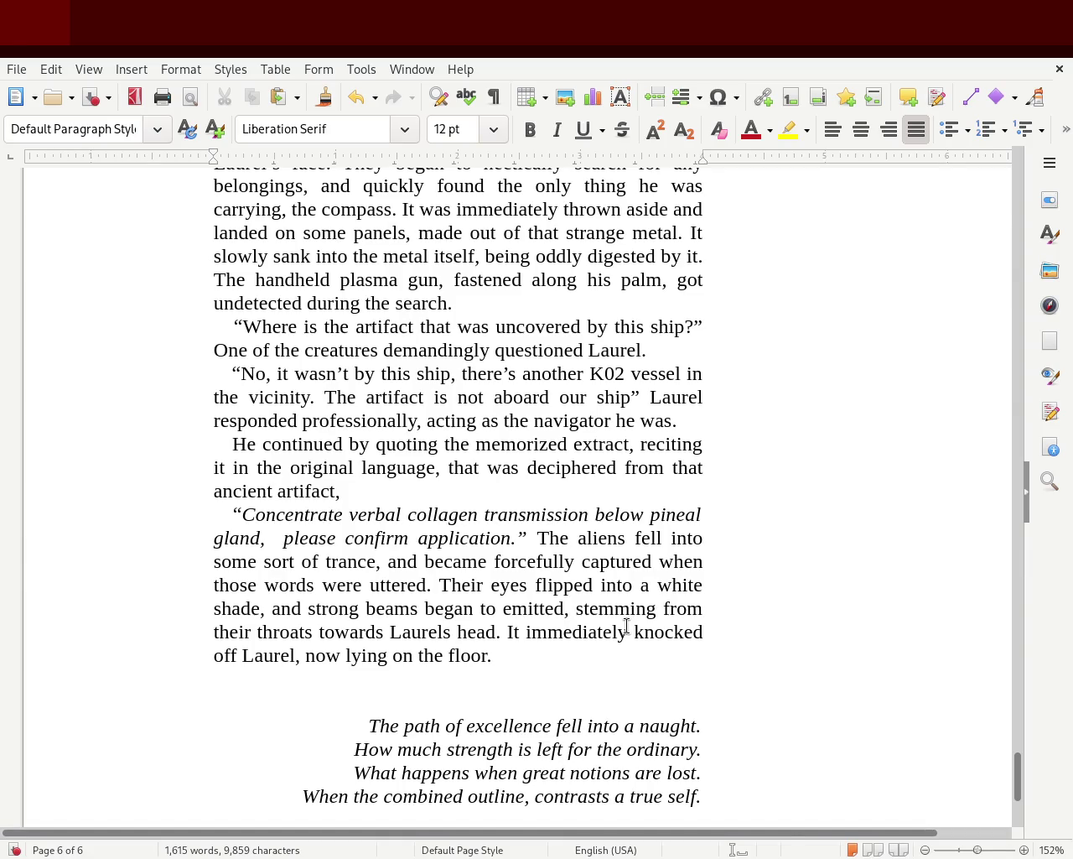
Trim 'emitted' to 'emit', fixing the 'emitt' typo.
{"action": "key", "text": "BackSpace"}
{"action": "key", "text": "BackSpace"}
{"action": "key", "text": "BackSpace"}
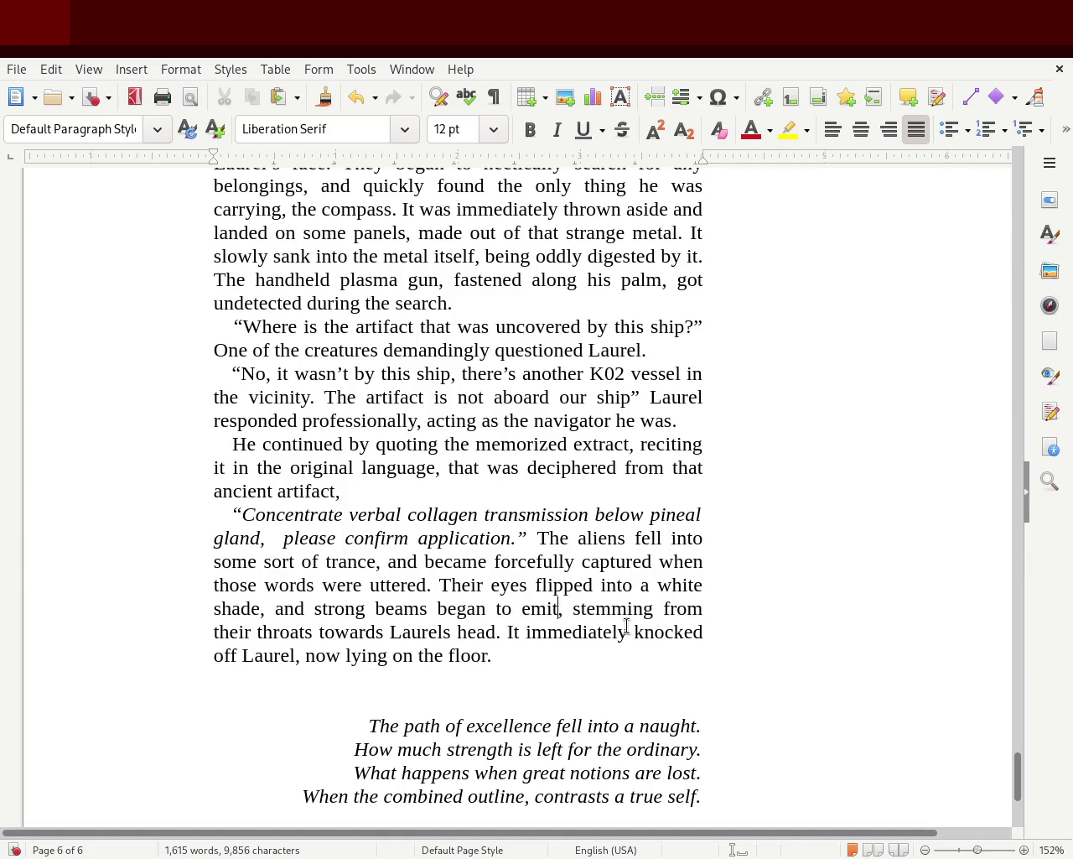
{"action": "type", "text": "t"}
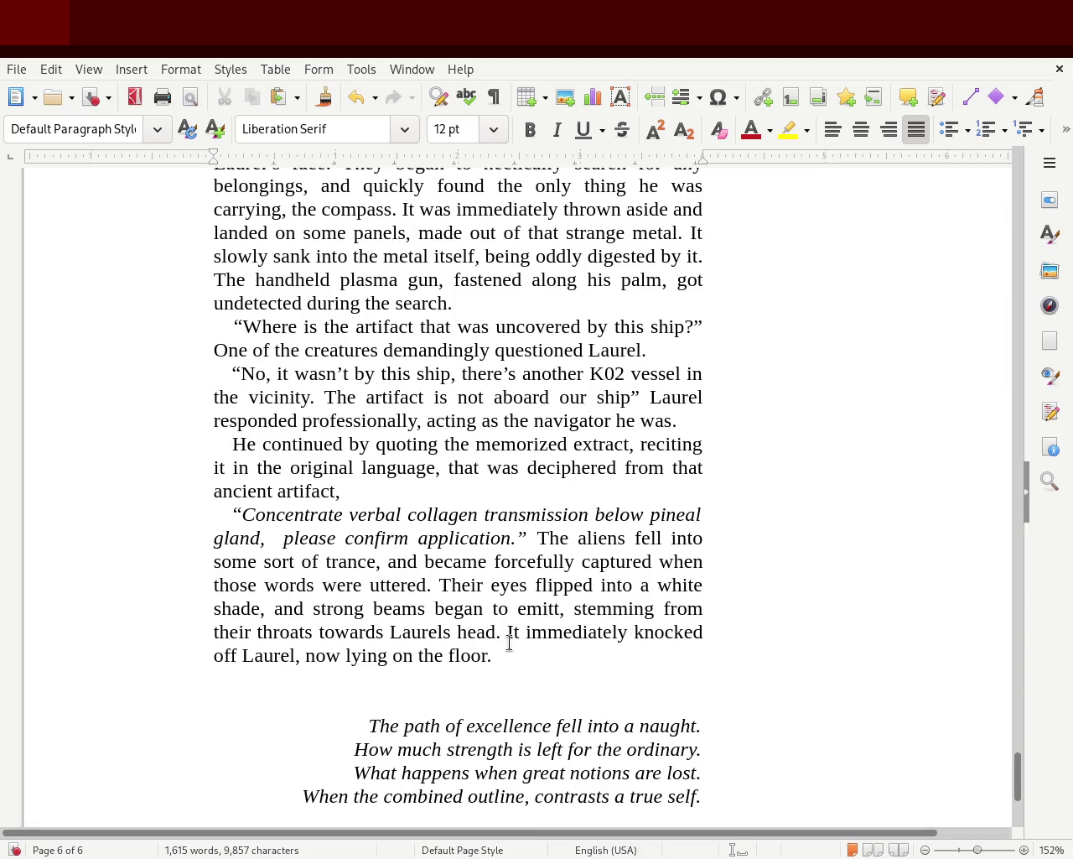
{"action": "double_click", "coordinate": [541, 611]}
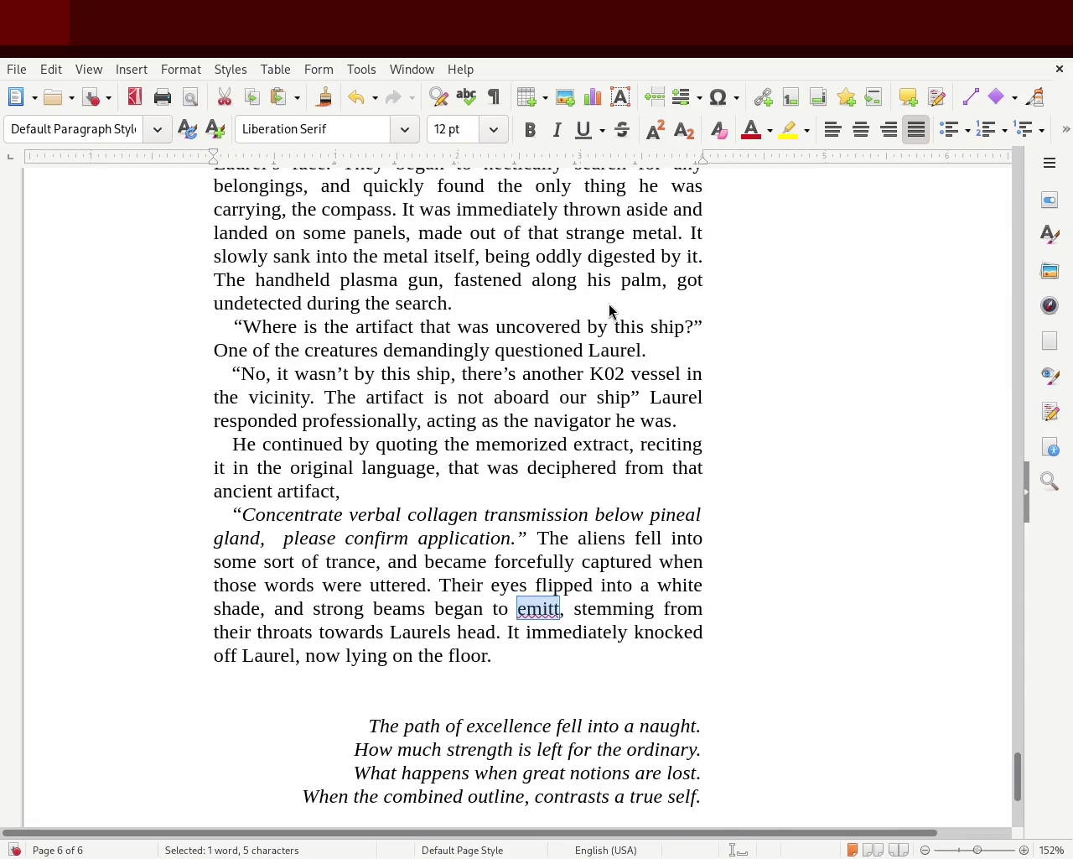
{"action": "type", "text": "emit"}
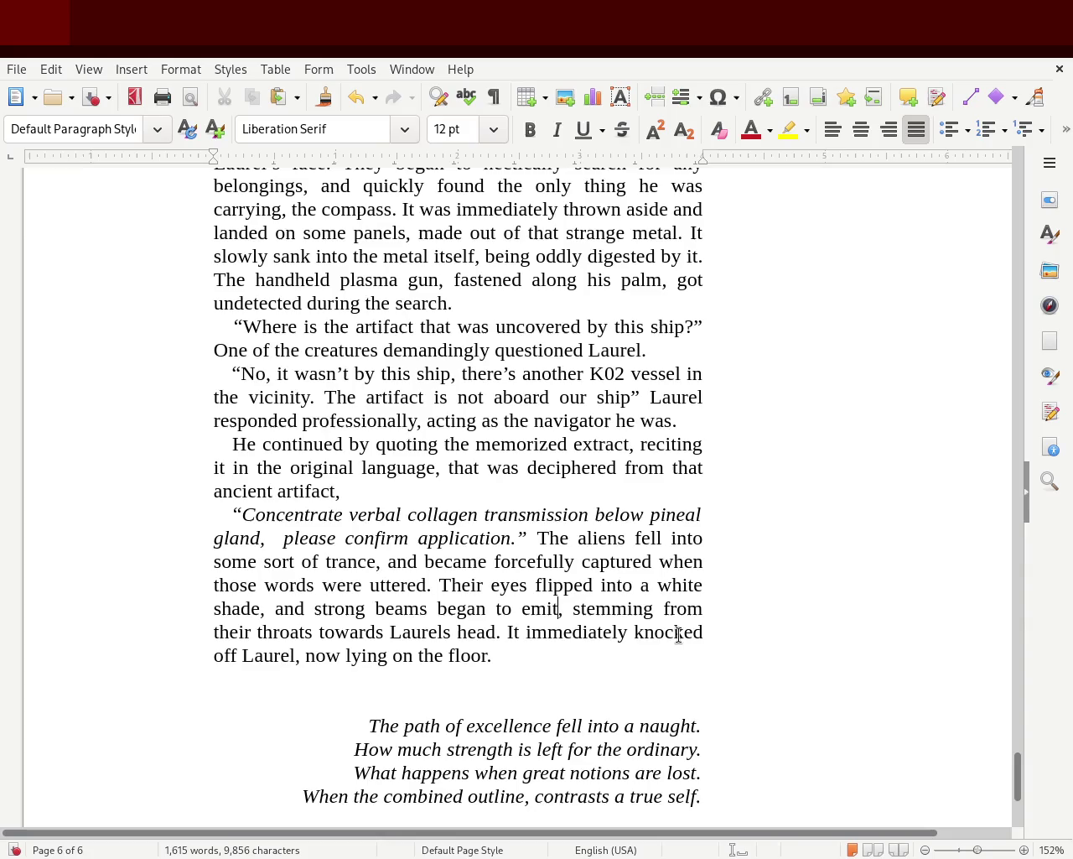
{"action": "left_click_drag", "start_coordinate": [321, 661], "coordinate": [534, 656]}
Insert 'violoent' after 'some sort of', replacing the misplaced 'violotly and' entry.
{"action": "left_click", "coordinate": [533, 655]}
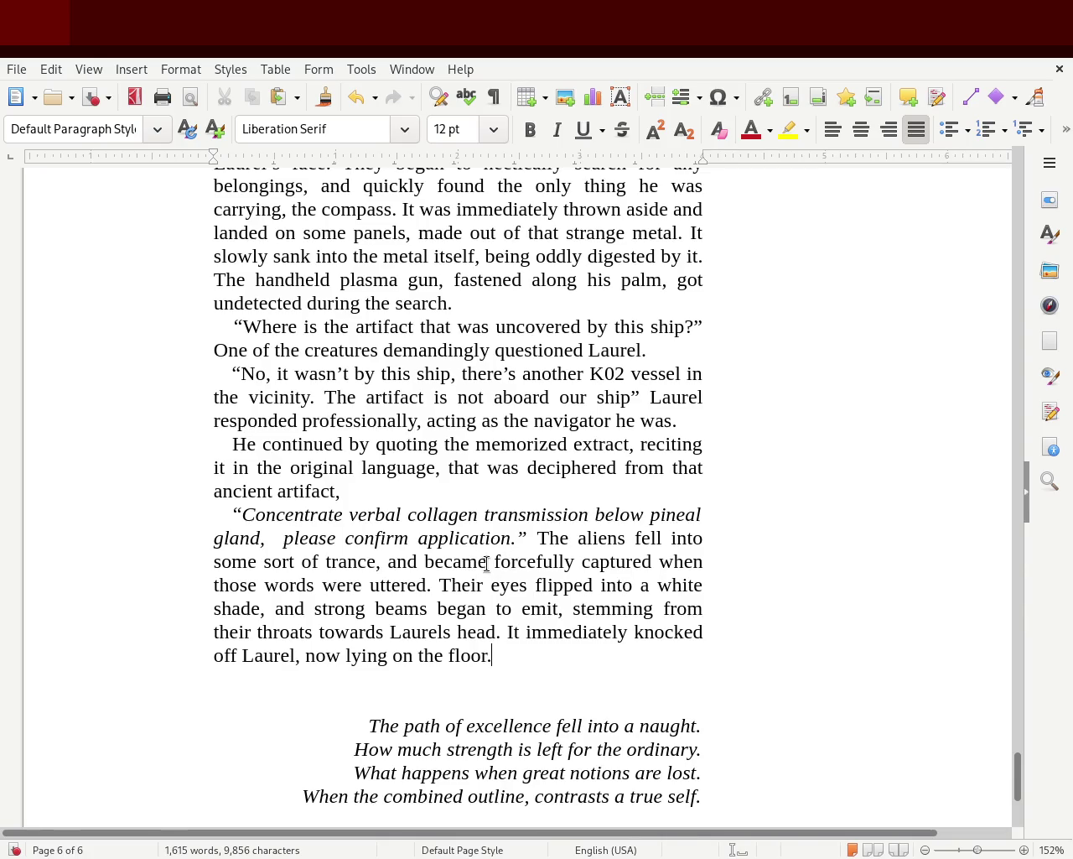
{"action": "type", "text": "violotly"}
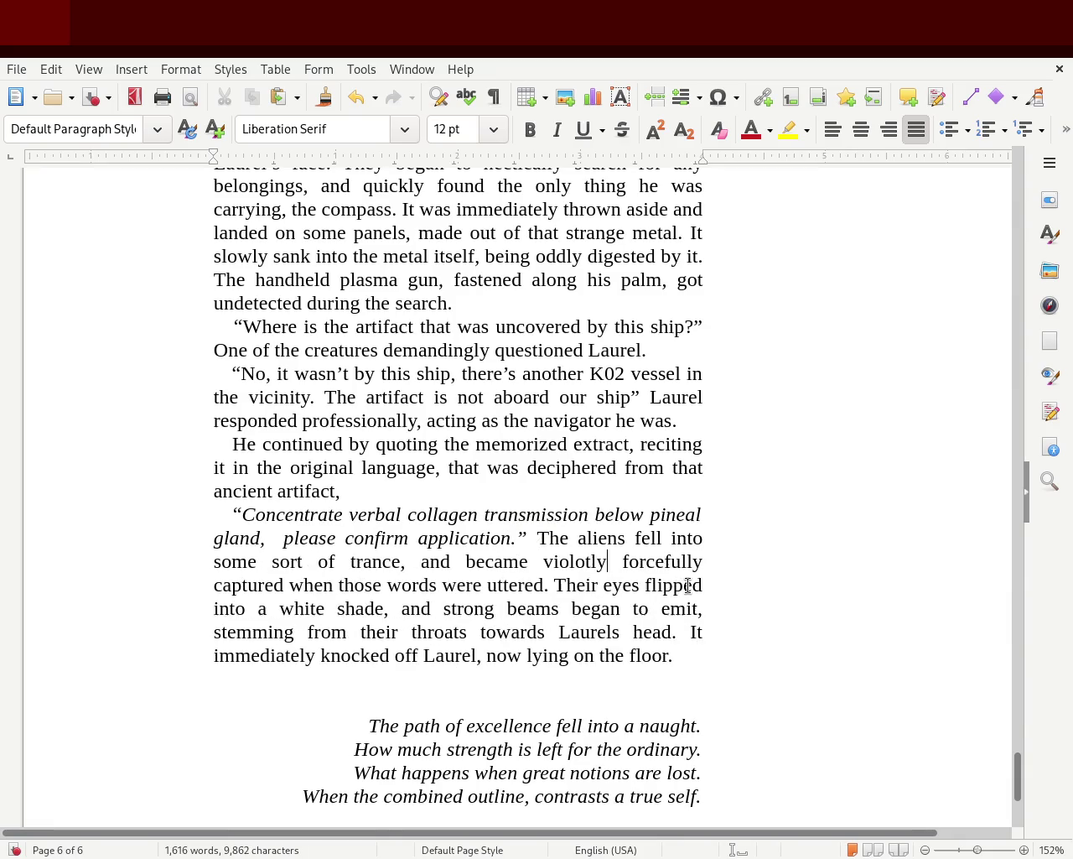
{"action": "type", "text": " and"}
{"action": "double_click", "coordinate": [539, 561]}
{"action": "key", "text": "BackSpace"}
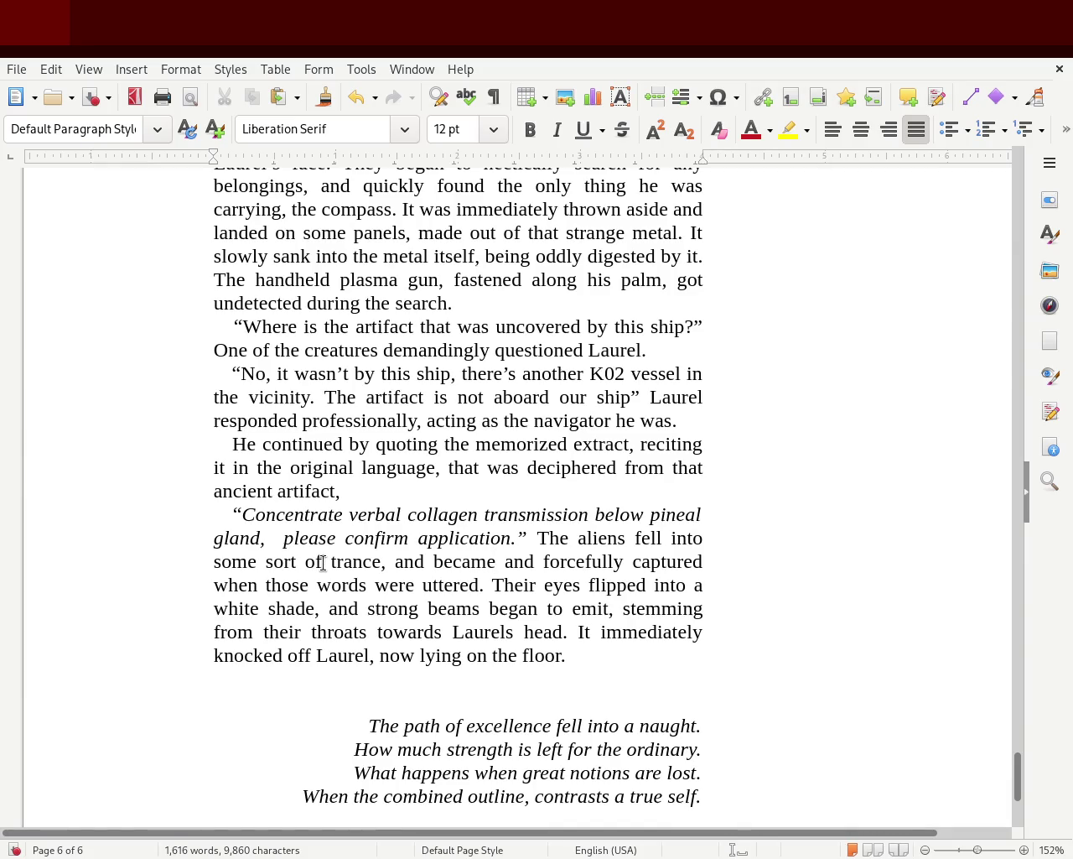
{"action": "type", "text": "violotly"}
{"action": "double_click", "coordinate": [356, 562]}
{"action": "type", "text": "violoent"}
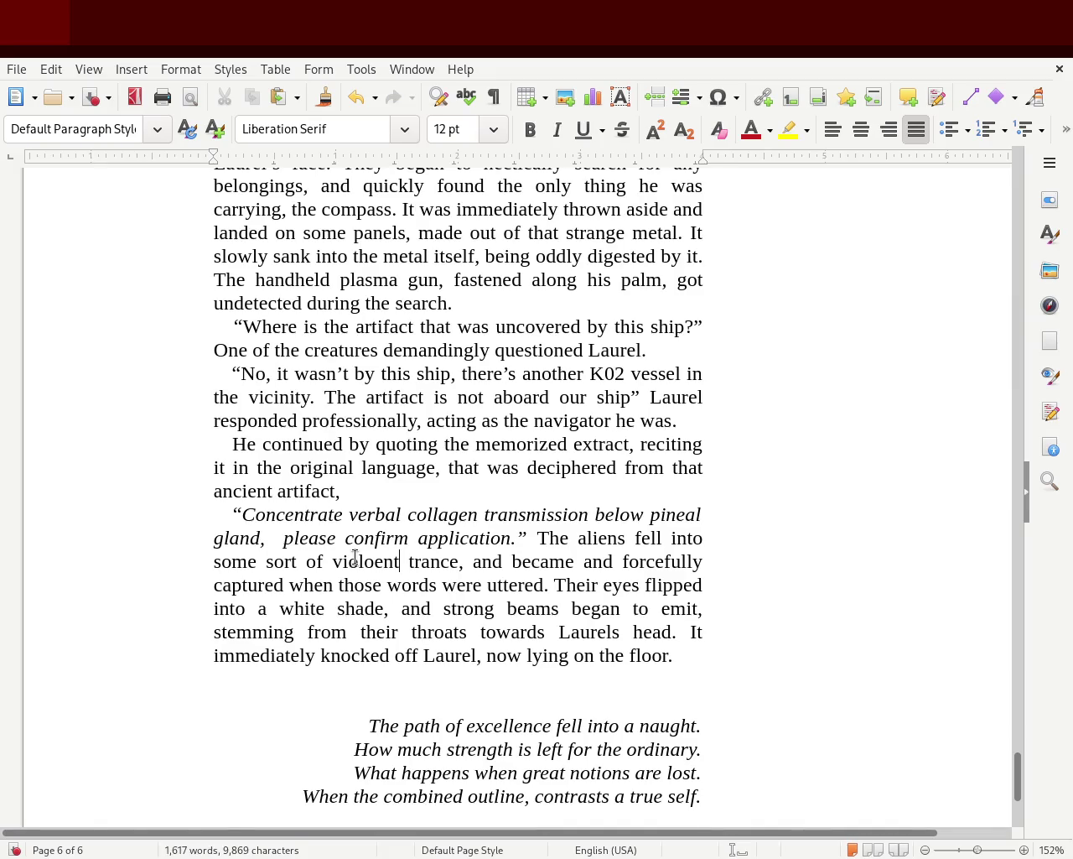
Replace 'became' with 'got' and remove the extra 'and' after it.
{"action": "left_click", "coordinate": [606, 566]}
{"action": "key", "text": "Left"}
{"action": "key", "text": "Left"}
{"action": "key", "text": "BackSpace"}
{"action": "key", "text": "BackSpace"}
{"action": "key", "text": "BackSpace"}
{"action": "key", "text": "BackSpace"}
{"action": "type", "text": "g"}
{"action": "key", "text": "BackSpace"}
{"action": "type", "text": "ot"}
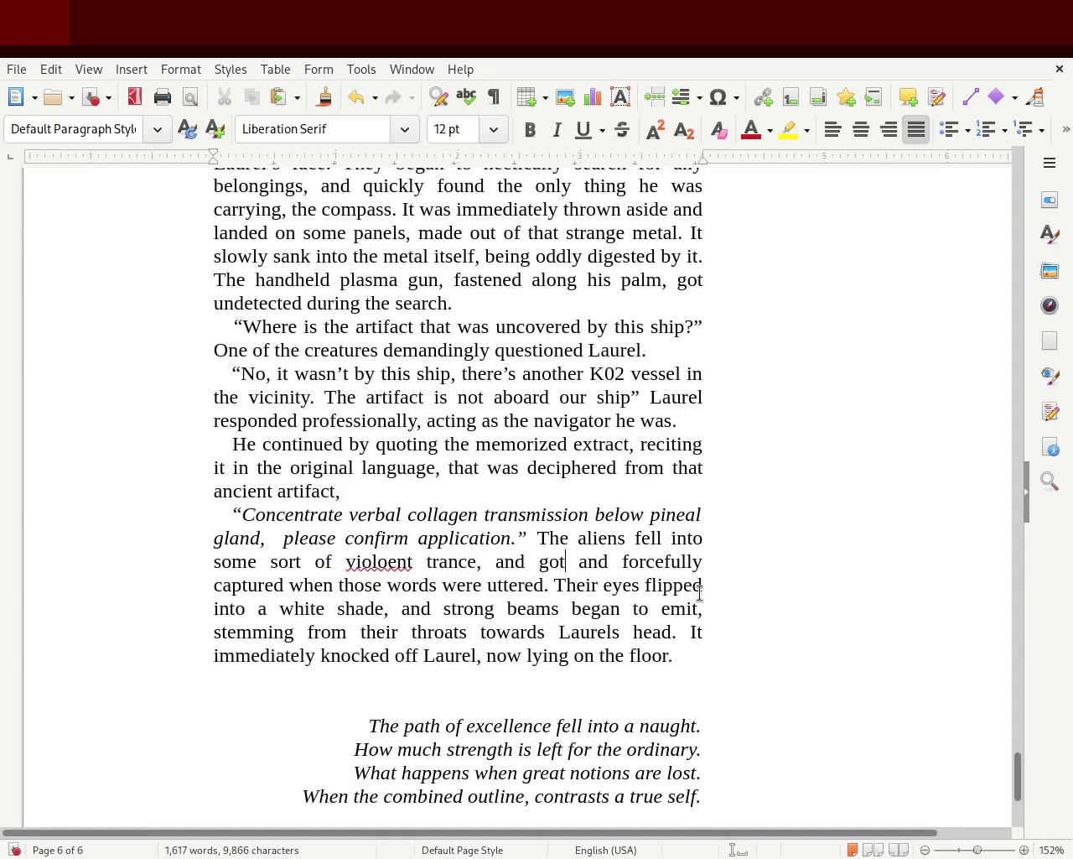
{"action": "key", "text": "Delete"}
{"action": "key", "text": "Delete"}
{"action": "key", "text": "Delete"}
{"action": "key", "text": "BackSpace"}
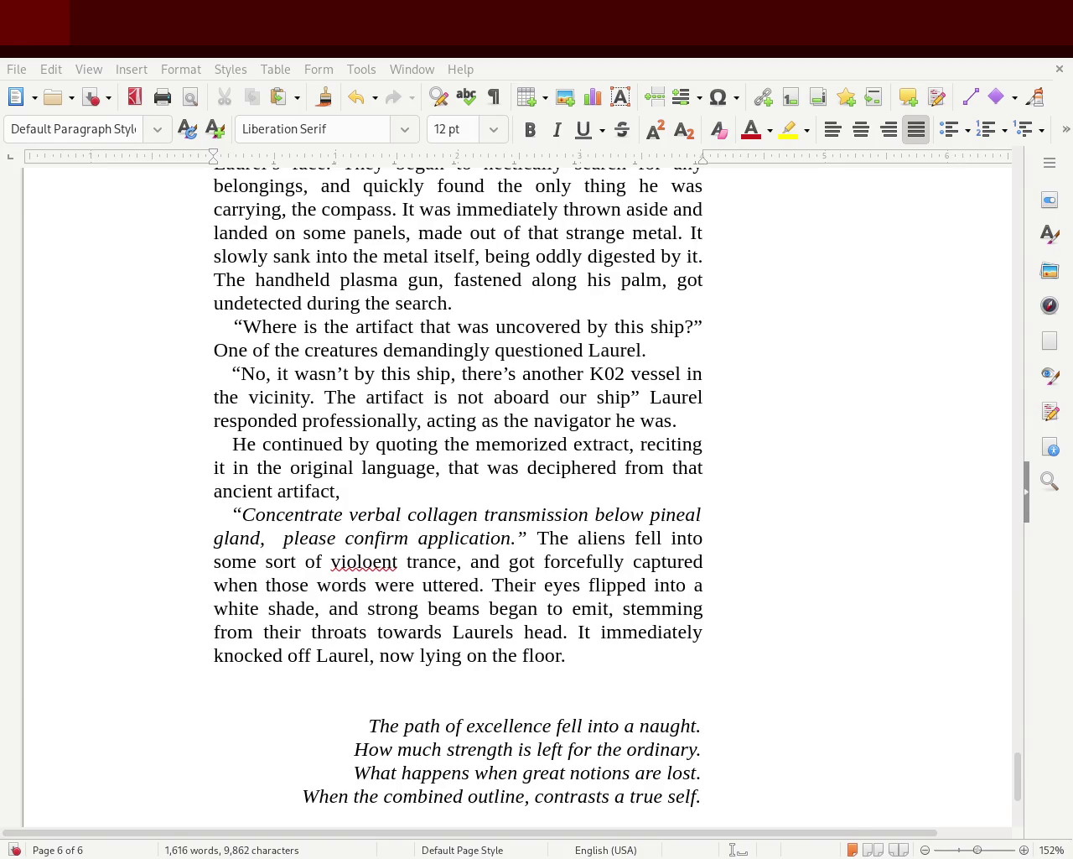
{"action": "left_click_drag", "start_coordinate": [437, 608], "coordinate": [545, 608]}
Replace 'began to emit' with 'shot out' and save the document.
{"action": "type", "text": "shot outt"}
{"action": "key", "text": "BackSpace"}
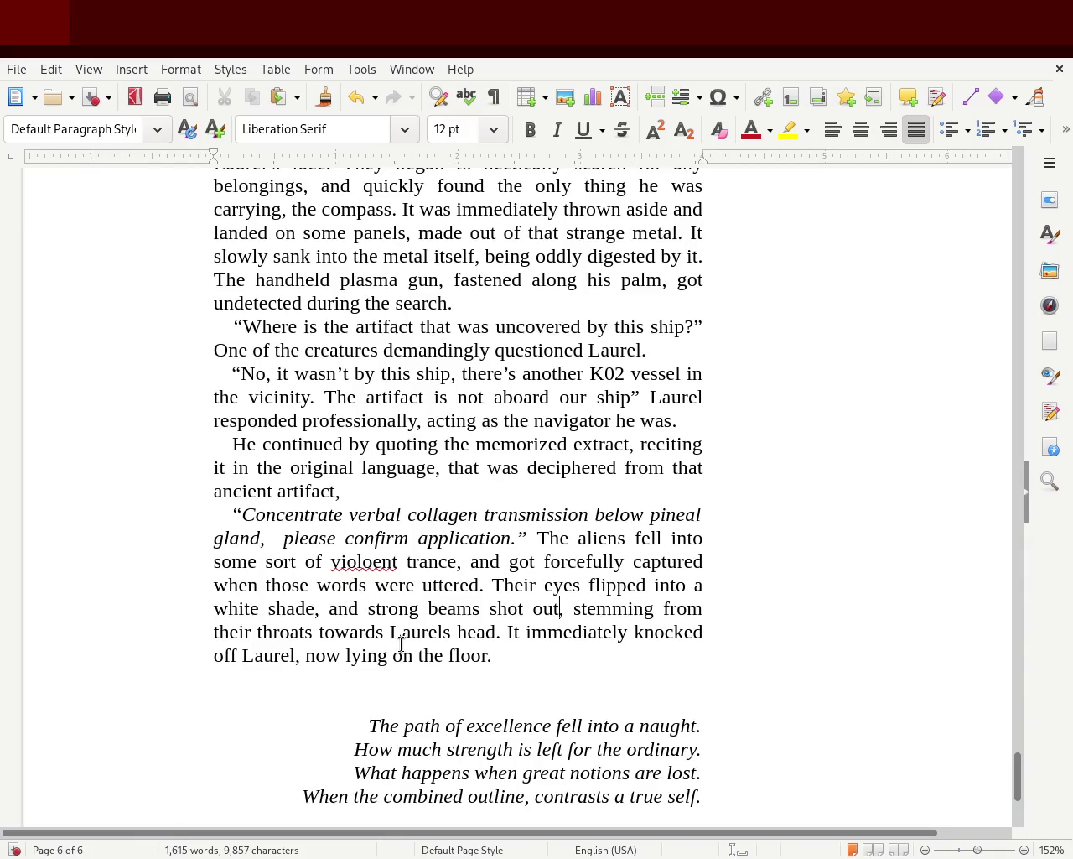
{"action": "key", "text": "ctrl+s"}
Insert 'radiating' before 'beams'.
{"action": "left_click", "coordinate": [426, 614]}
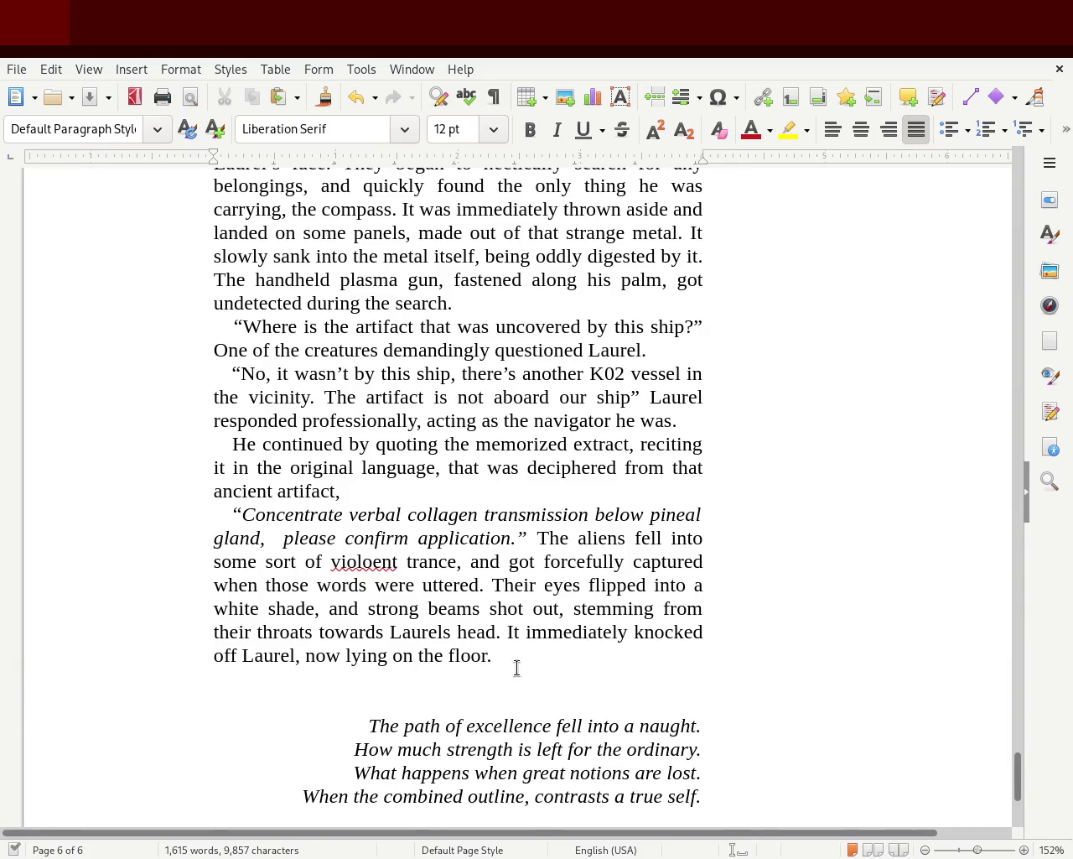
{"action": "type", "text": "radiation"}
{"action": "key", "text": "BackSpace"}
{"action": "key", "text": "BackSpace"}
{"action": "key", "text": "BackSpace"}
{"action": "key", "text": "BackSpace"}
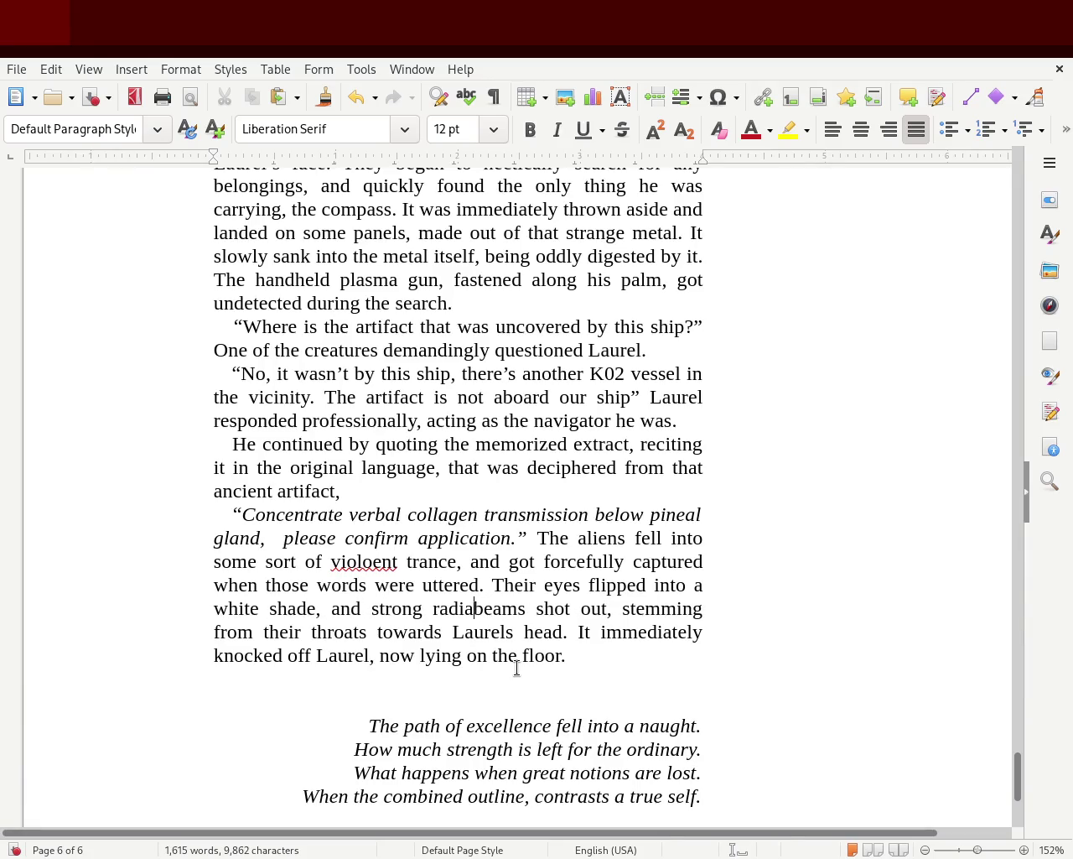
{"action": "type", "text": "t"}
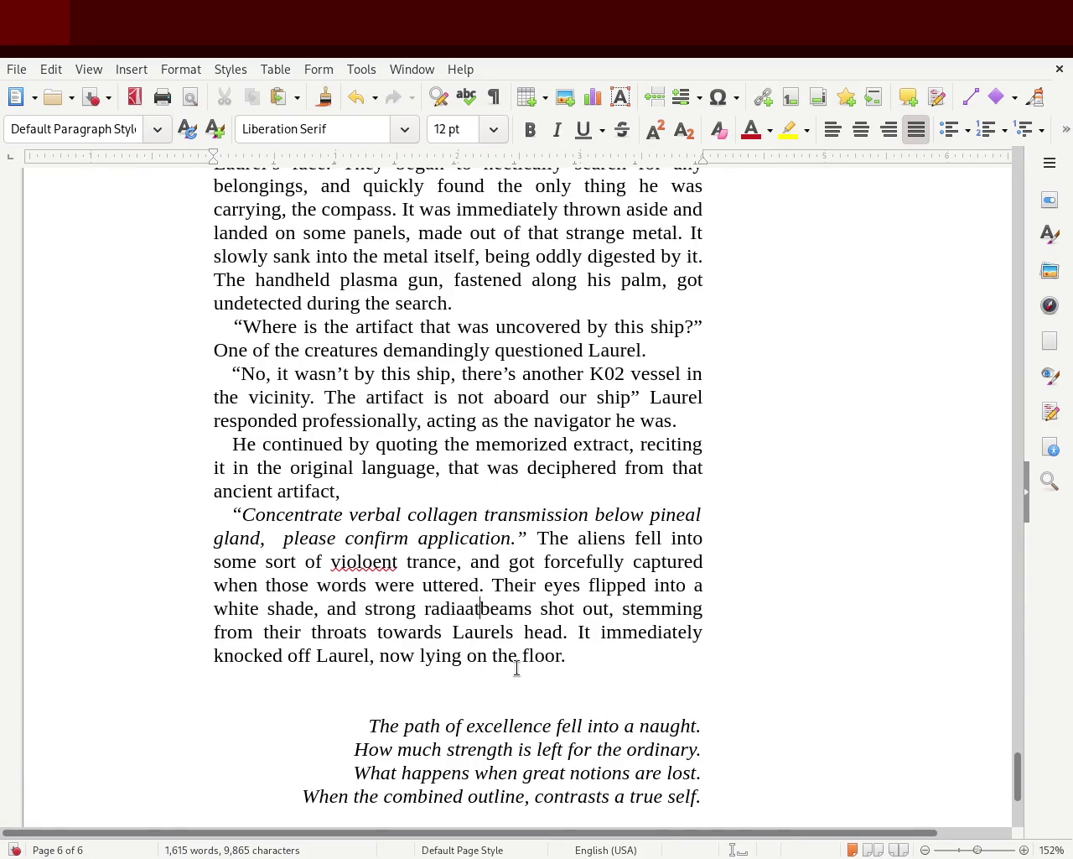
{"action": "type", "text": "ing"}
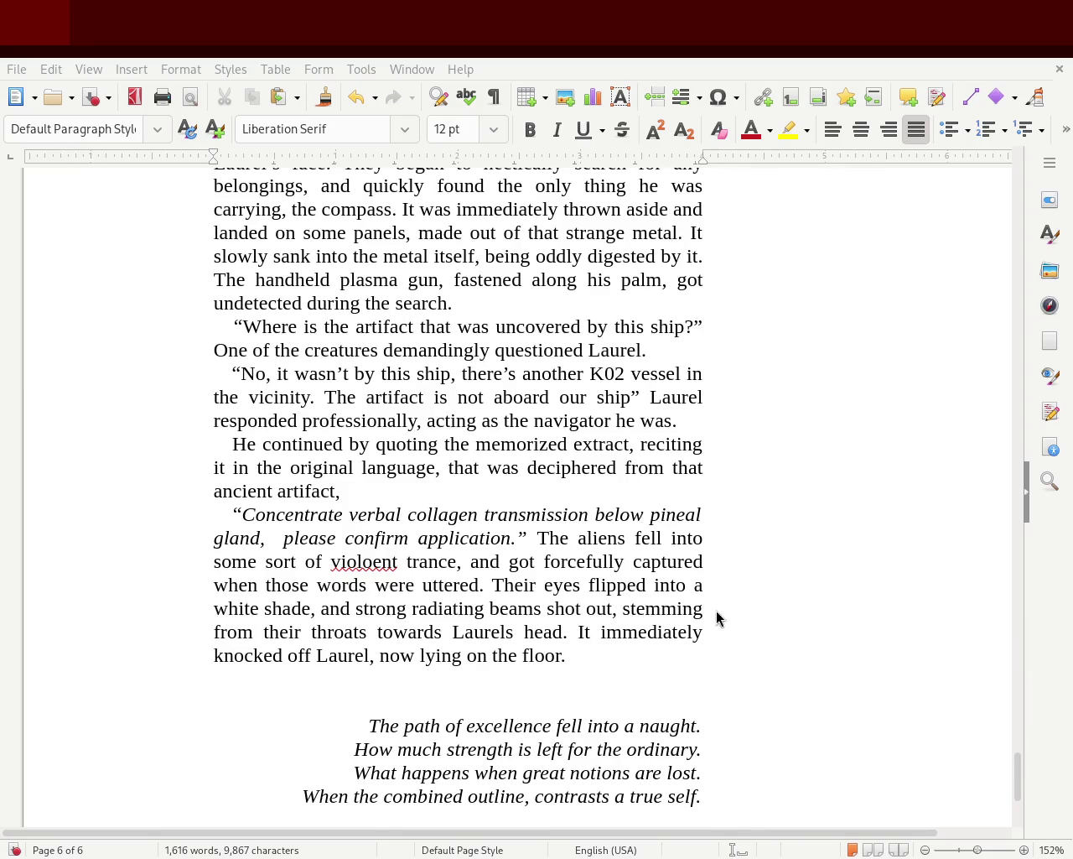
Correct the misspelling 'violoent' to 'violent'.
{"action": "left_click", "coordinate": [490, 608]}
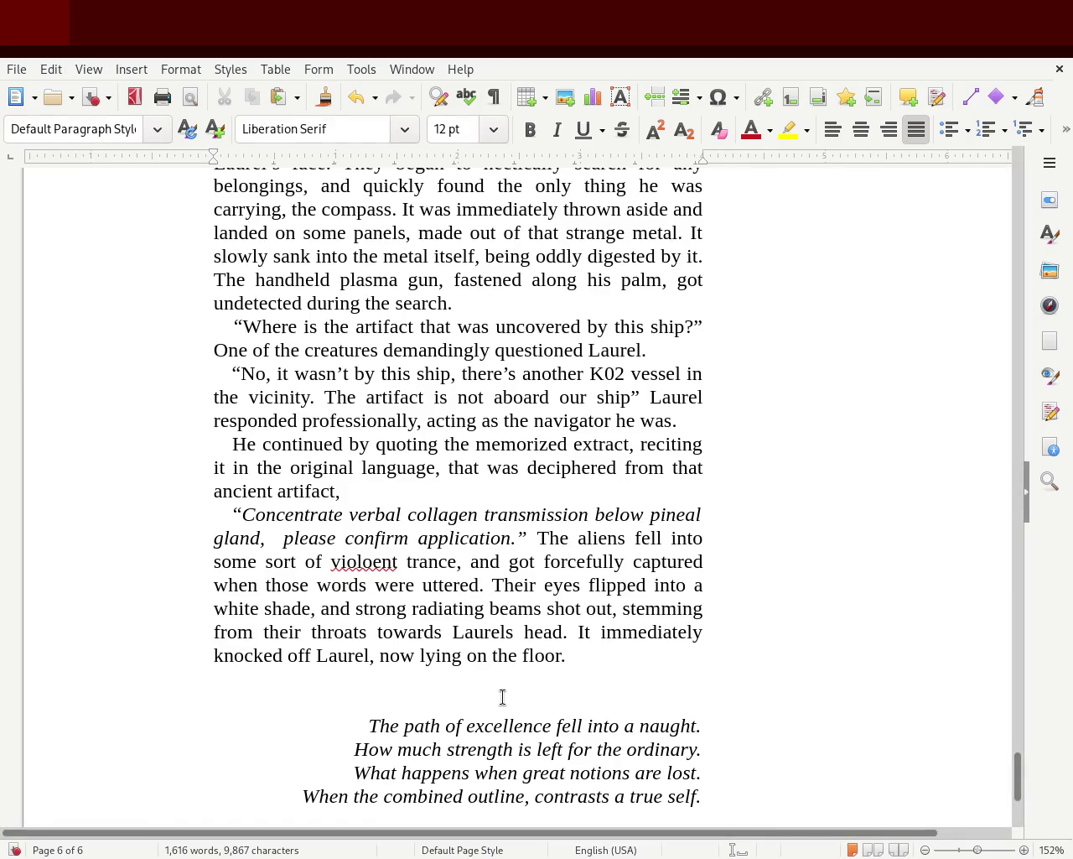
{"action": "double_click", "coordinate": [391, 515]}
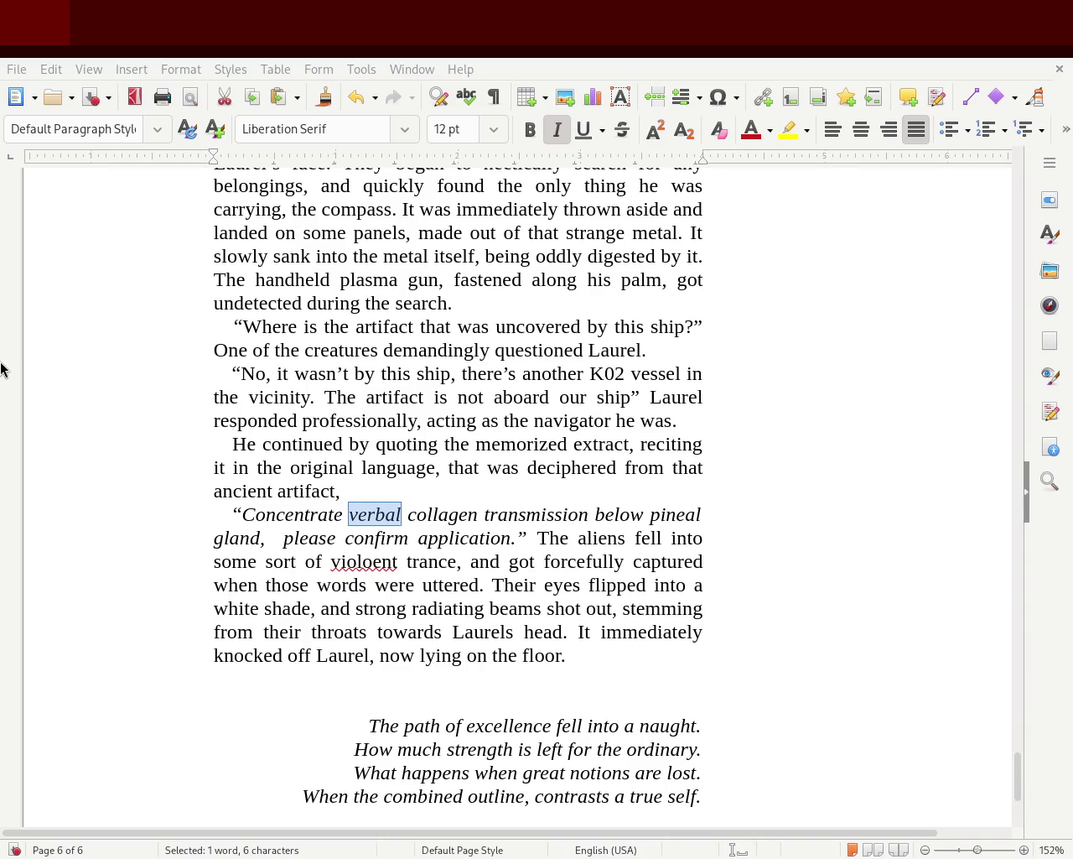
{"action": "double_click", "coordinate": [357, 572]}
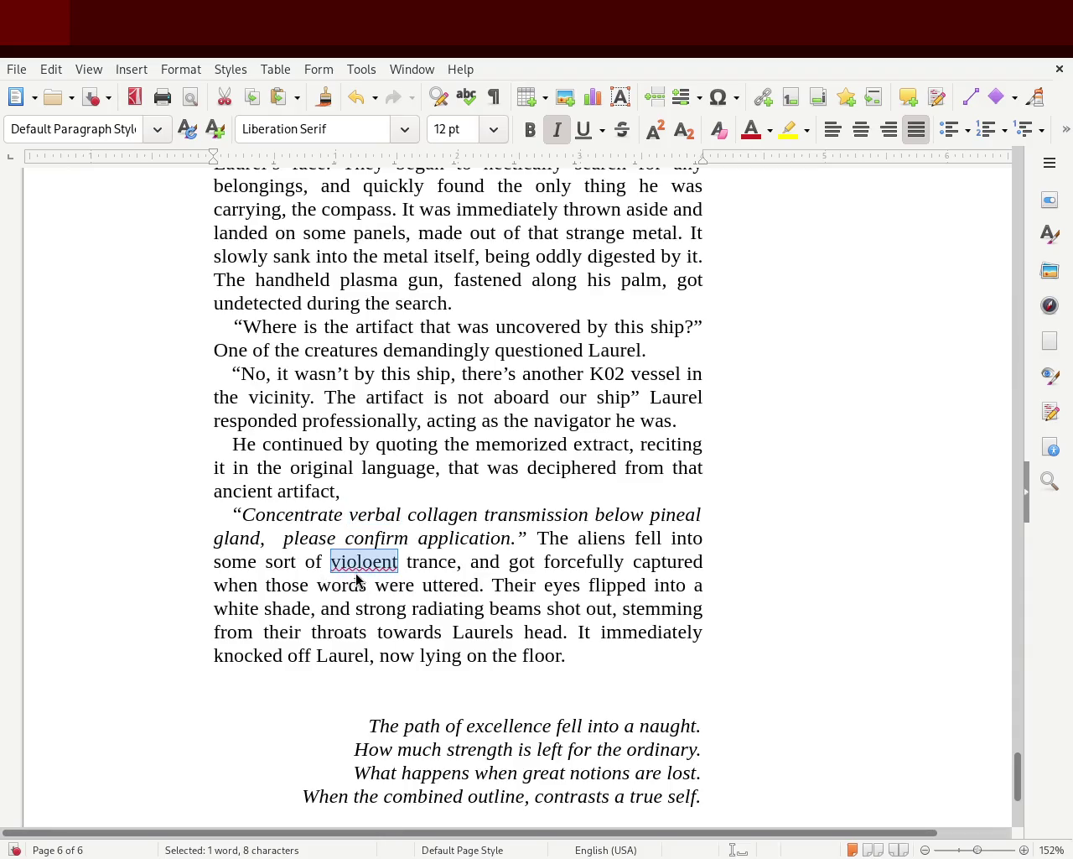
{"action": "type", "text": "violent"}
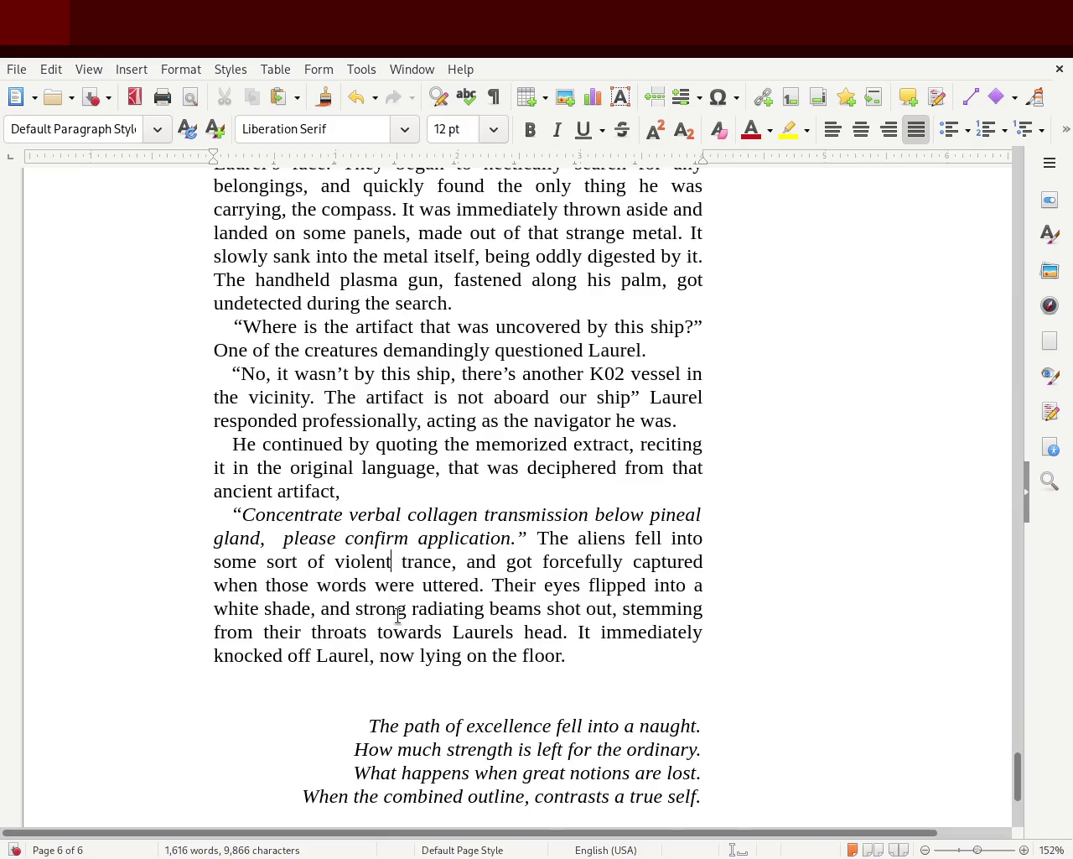
Insert 'some' before 'strong radiating beams'.
{"action": "double_click", "coordinate": [438, 609]}
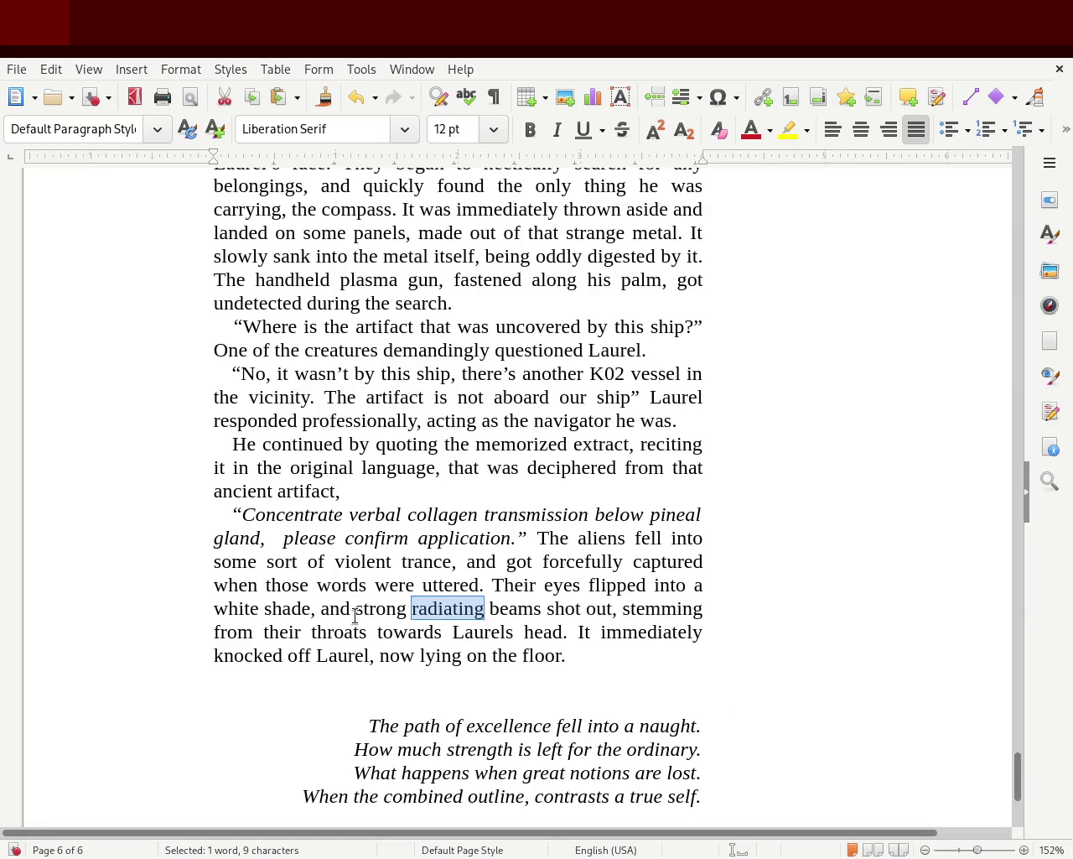
{"action": "left_click", "coordinate": [356, 610]}
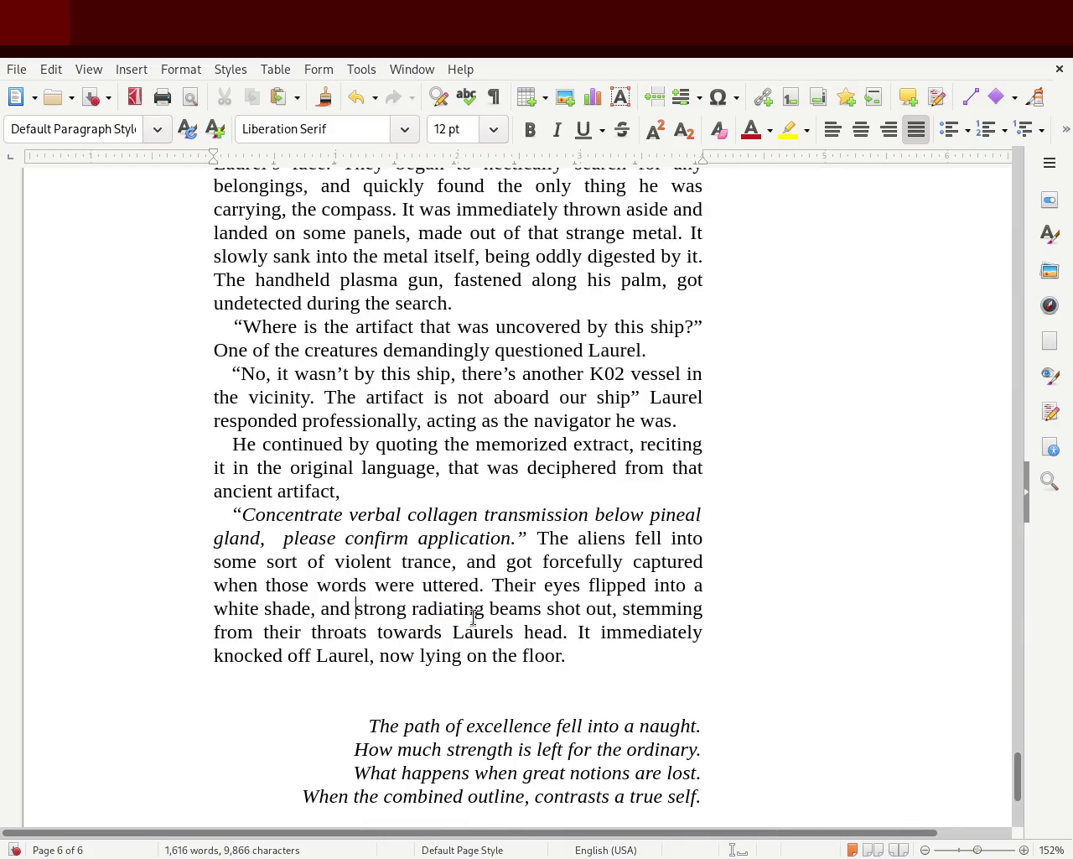
{"action": "type", "text": "some"}
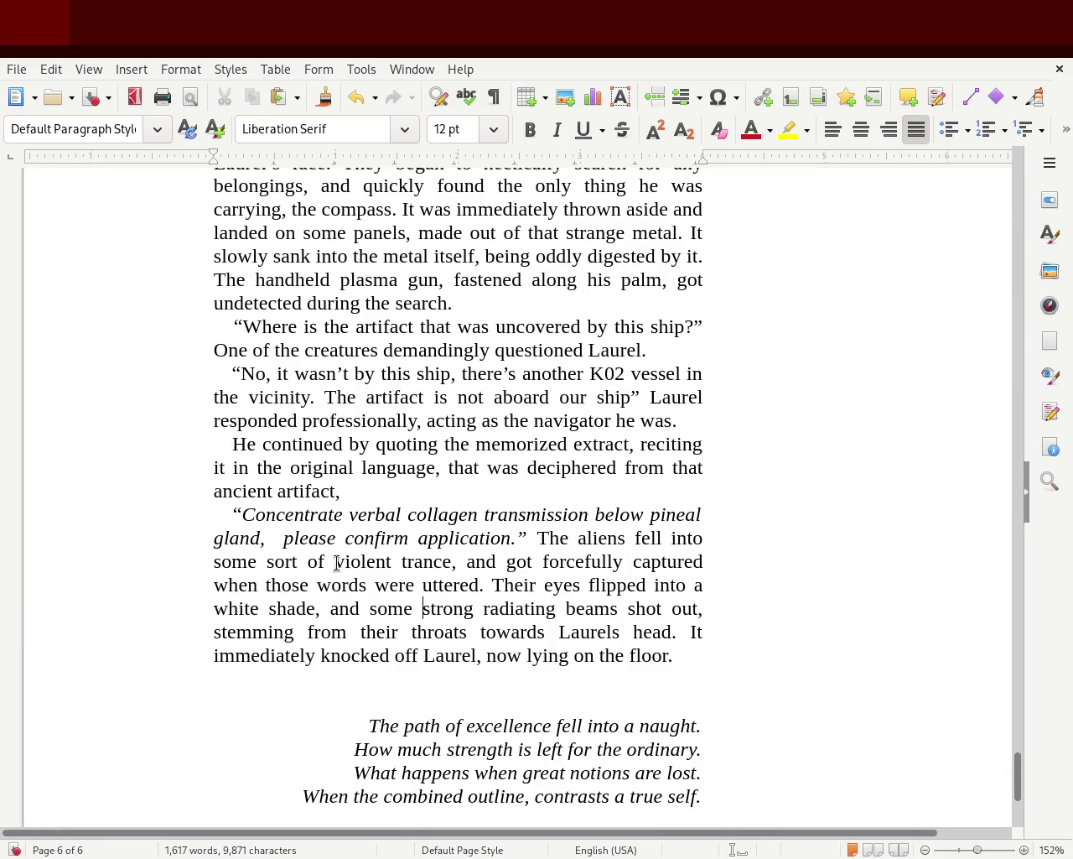
{"action": "left_click_drag", "start_coordinate": [323, 561], "coordinate": [210, 562]}
Replace 'some sort of' and 'some' each with 'a'.
{"action": "key", "text": "BackSpace"}
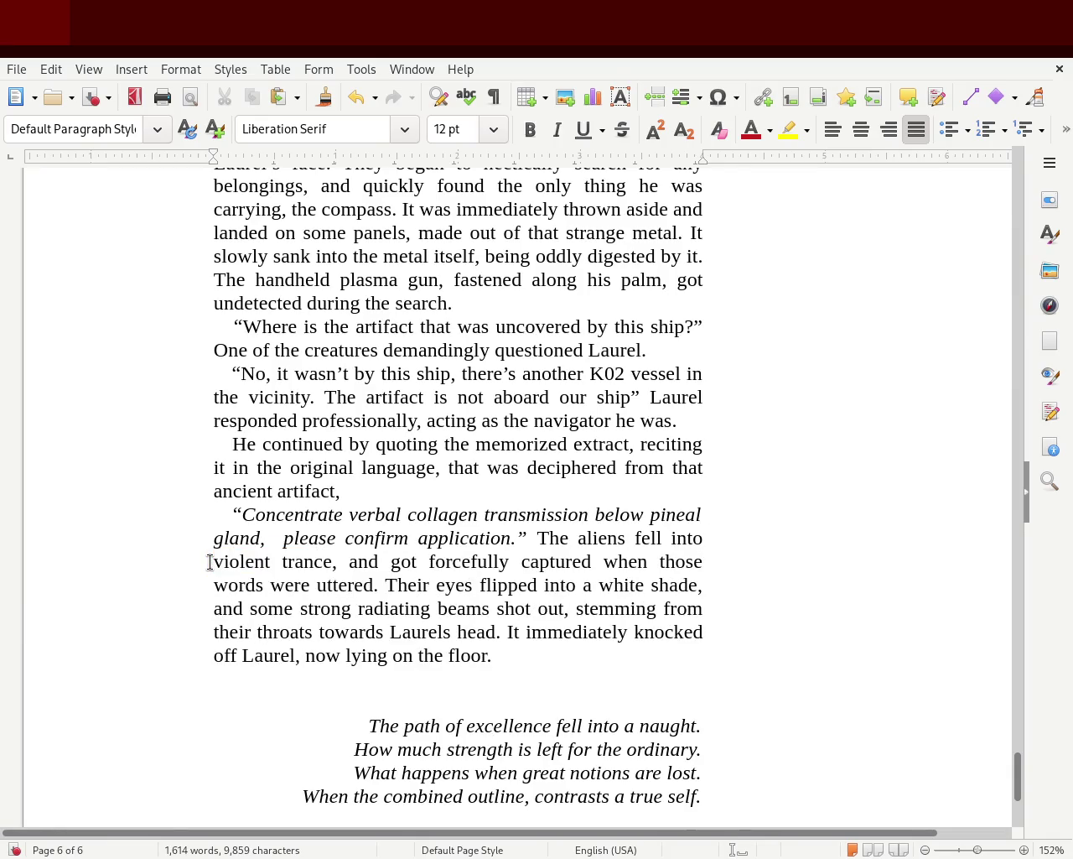
{"action": "type", "text": " a"}
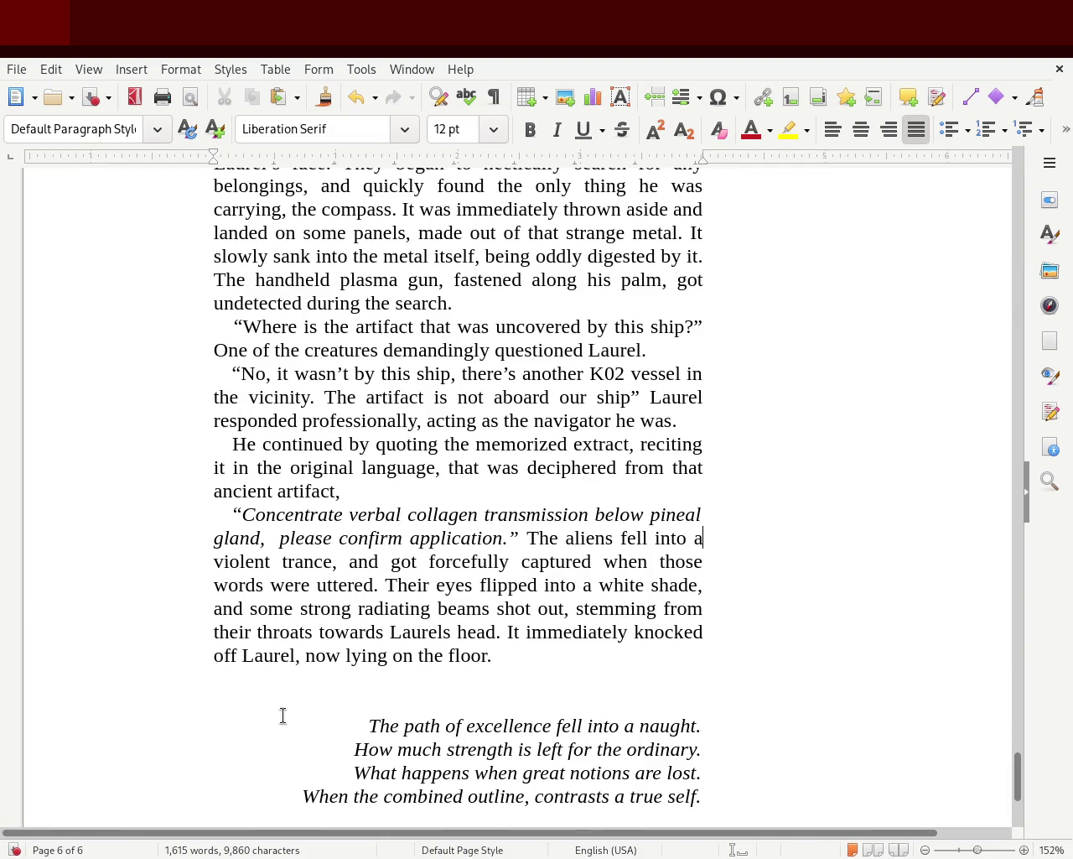
{"action": "double_click", "coordinate": [278, 603]}
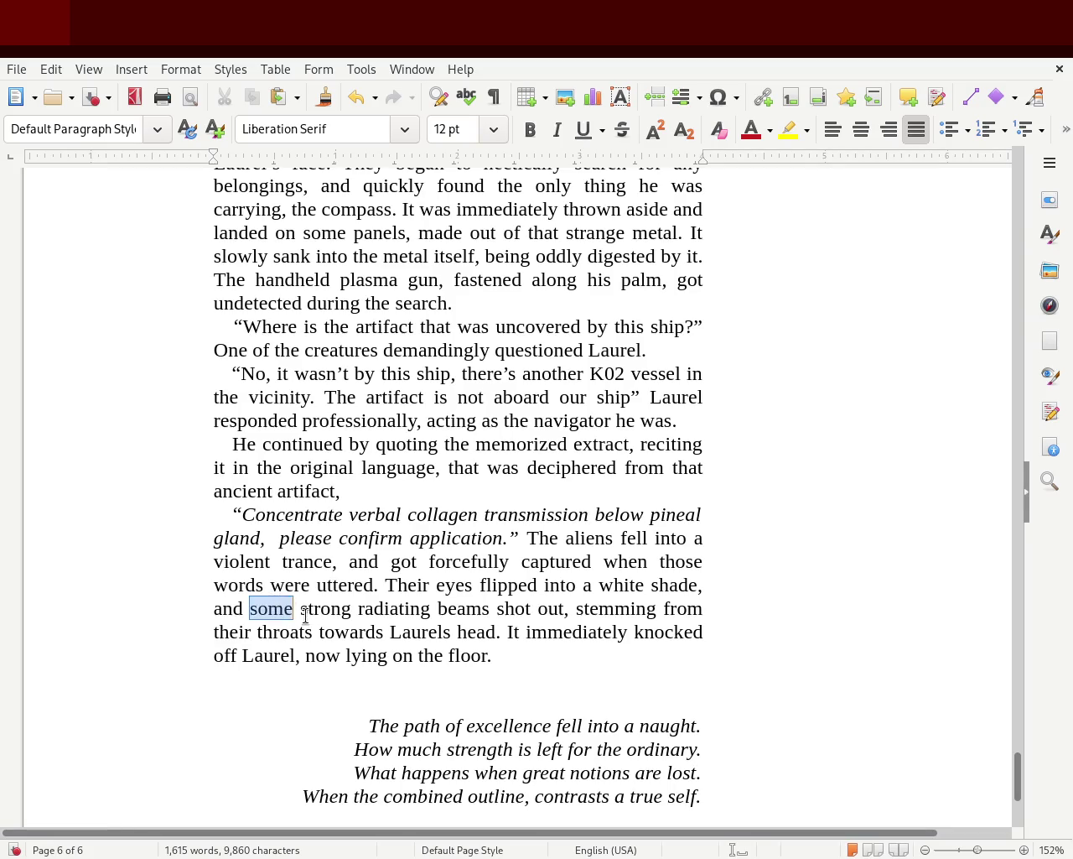
{"action": "type", "text": "a"}
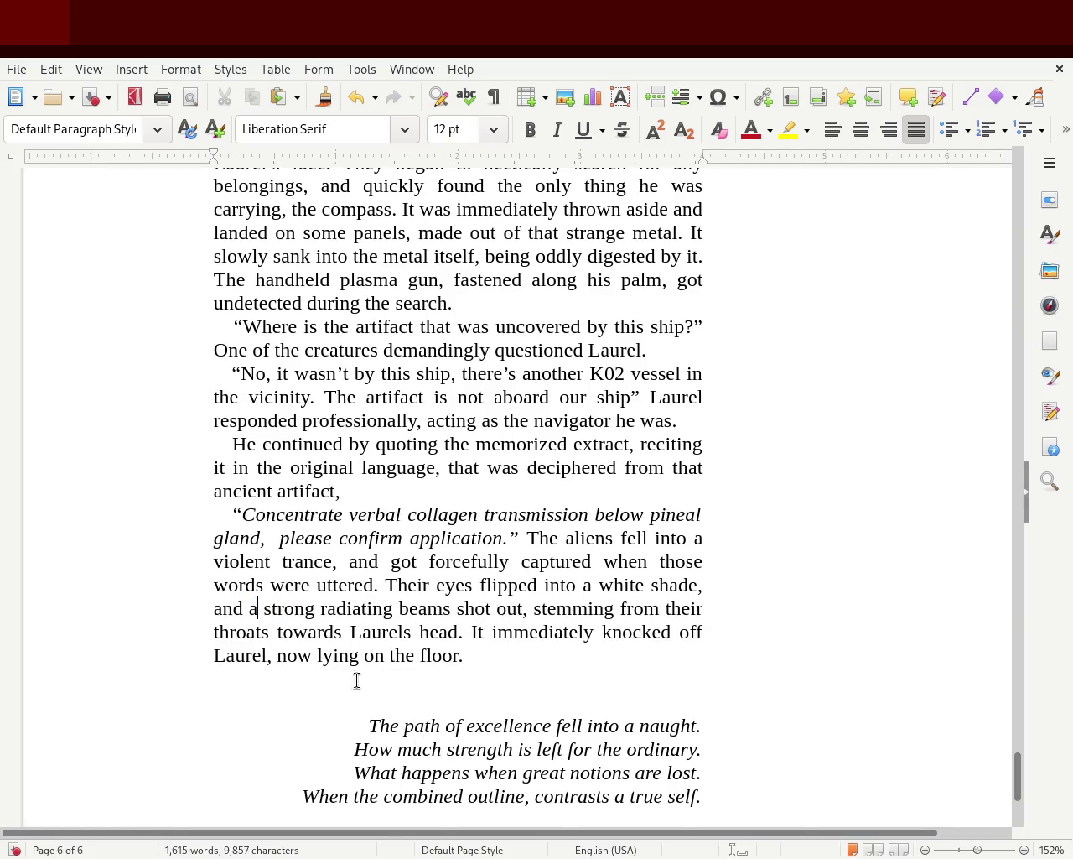
Make 'beams' singular, save, and add a comma after 'throats'.
{"action": "left_click", "coordinate": [451, 608]}
{"action": "key", "text": "BackSpace"}
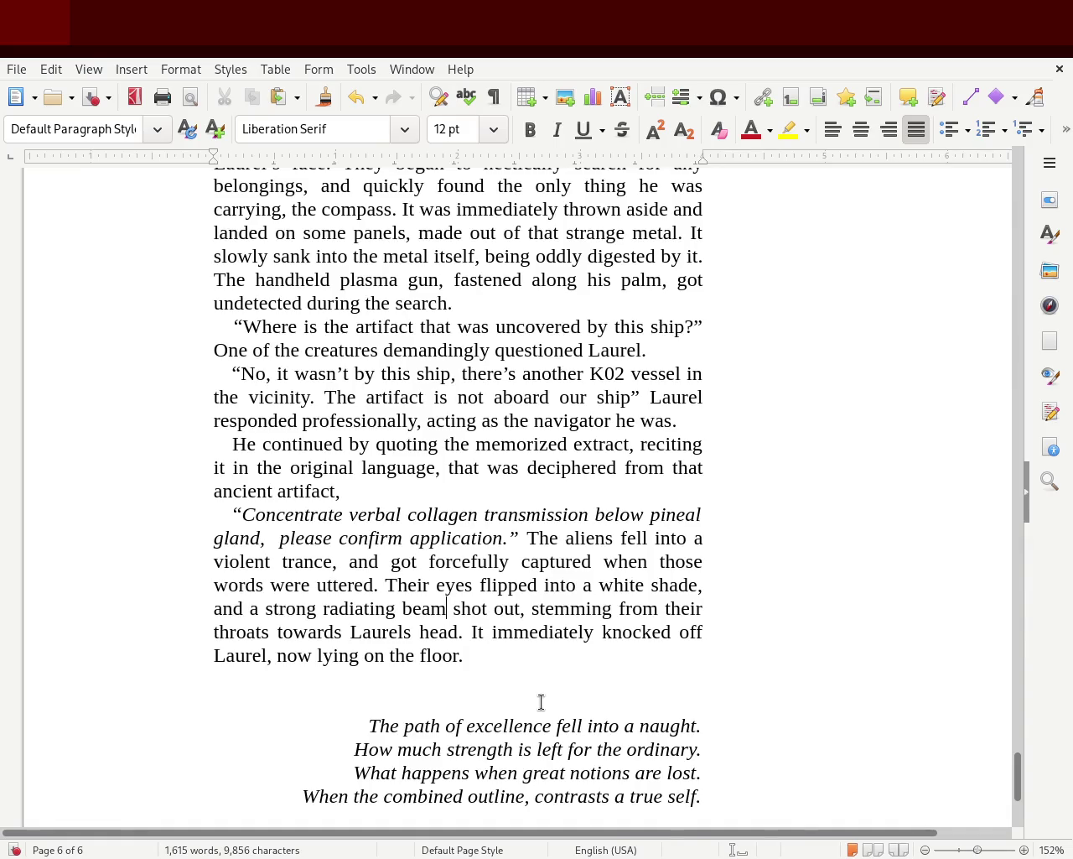
{"action": "key", "text": "ctrl+s"}
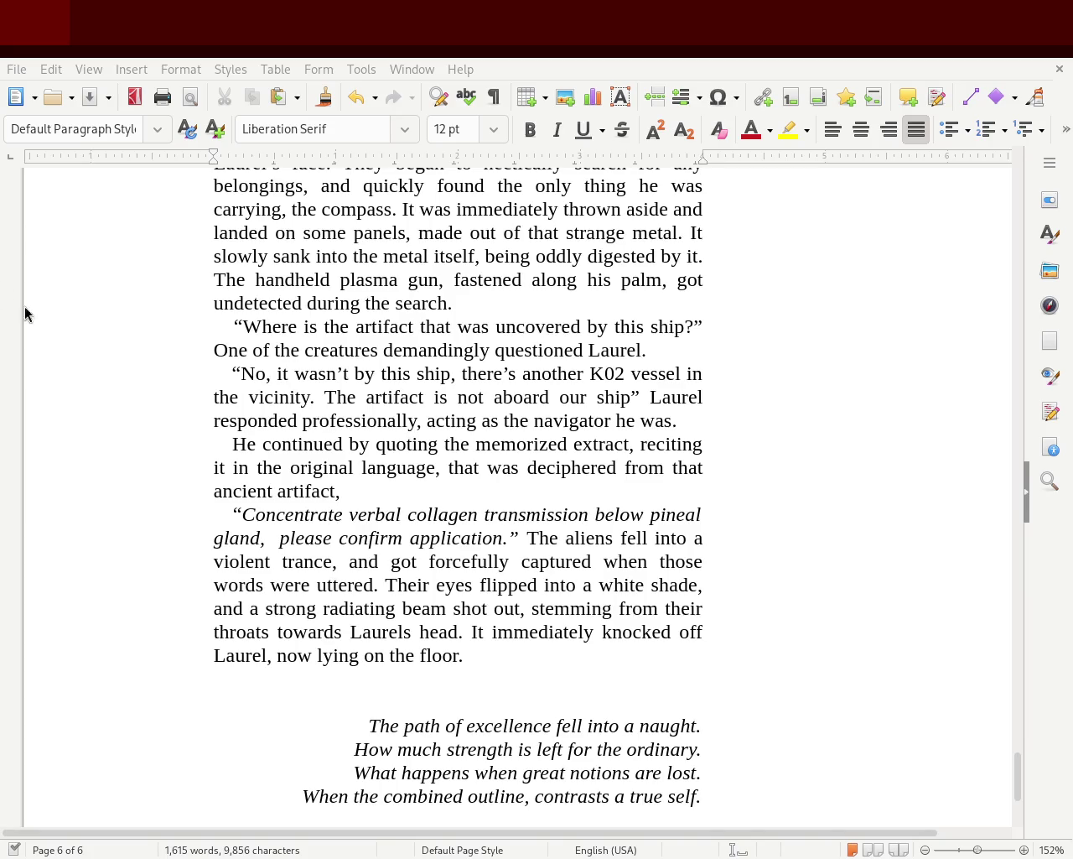
{"action": "left_click", "coordinate": [271, 632]}
{"action": "type", "text": ","}
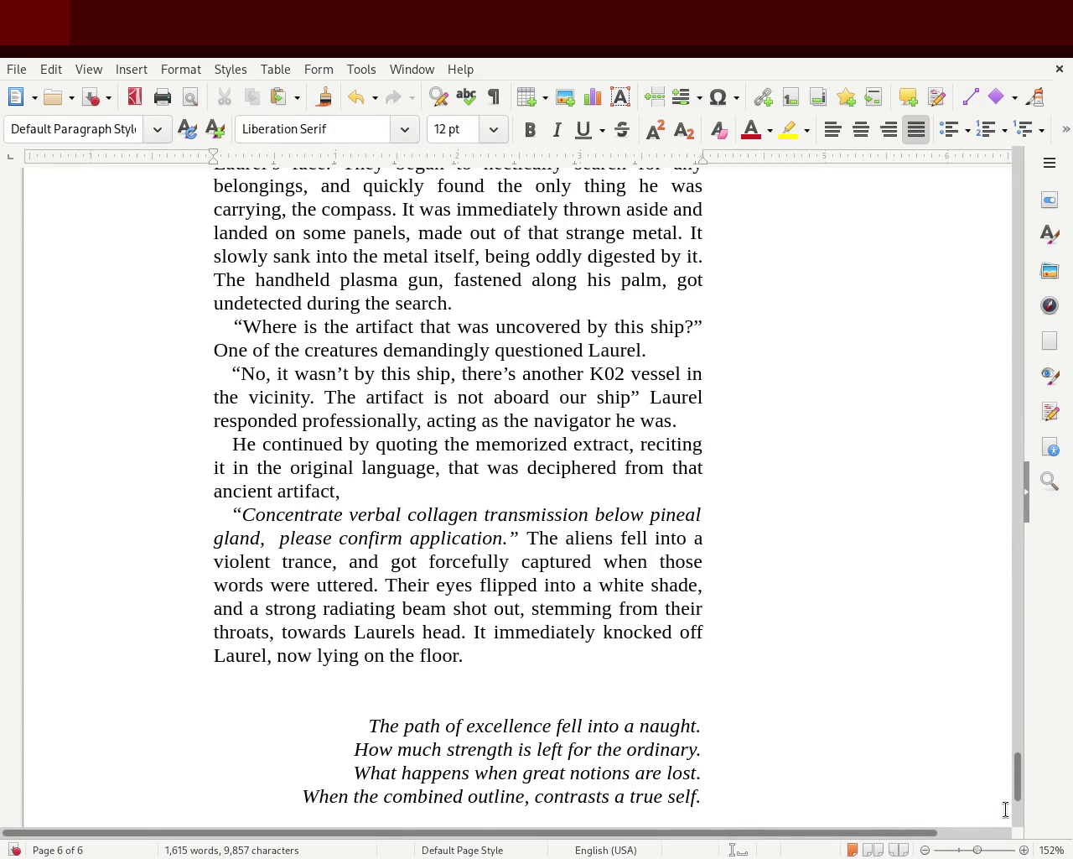
Scroll the story up from page 6 to chapter 1 on page 2, then back down.
{"action": "left_click_drag", "start_coordinate": [1016, 791], "coordinate": [1013, 641]}
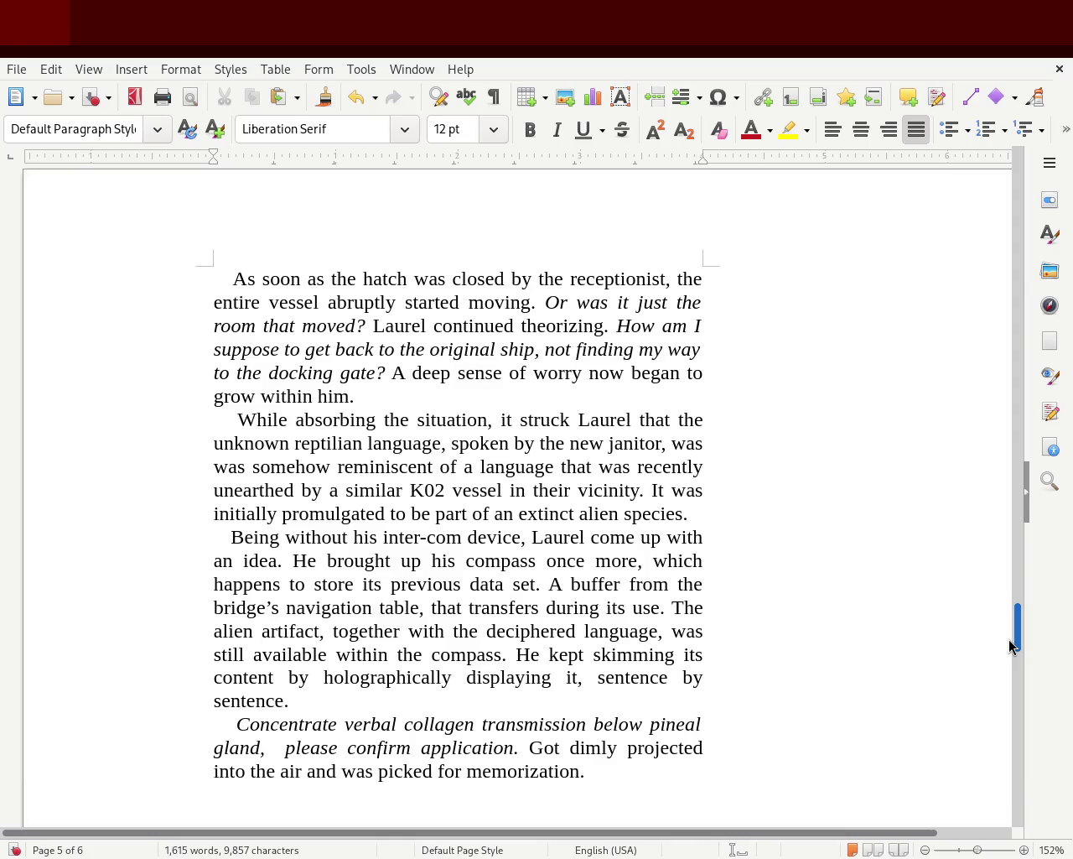
{"action": "mouse_move", "coordinate": [1009, 640]}
{"action": "left_mouse_down"}
{"action": "mouse_move", "coordinate": [1016, 182]}
{"action": "mouse_move", "coordinate": [1007, 305]}
{"action": "left_mouse_up"}
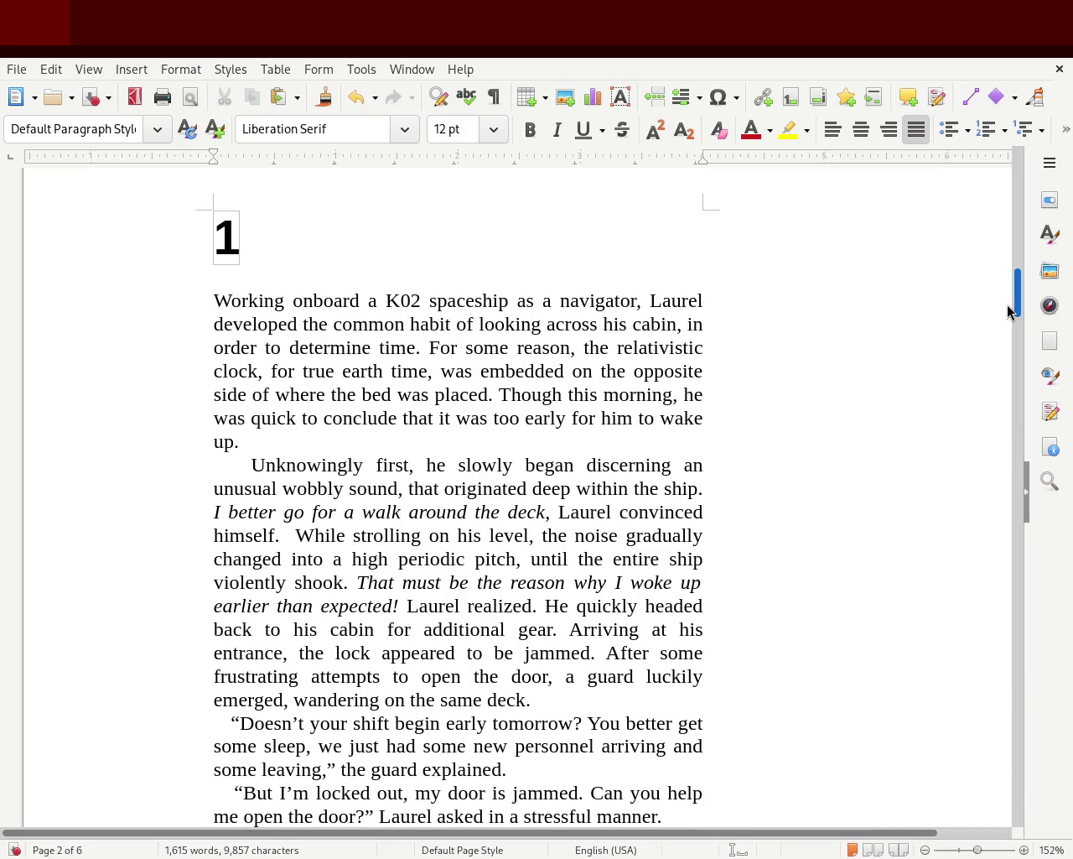
{"action": "left_click_drag", "start_coordinate": [1007, 305], "coordinate": [1004, 307]}
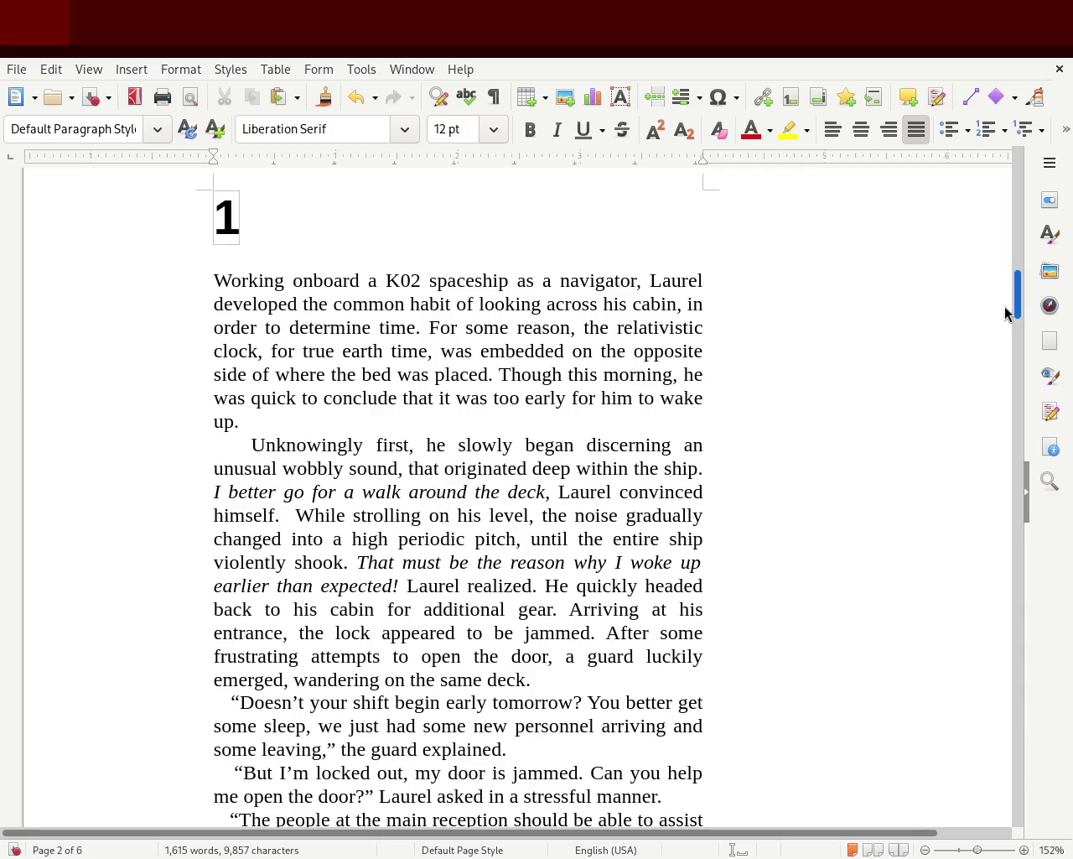
{"action": "mouse_move", "coordinate": [1007, 313]}
{"action": "left_mouse_down"}
{"action": "mouse_move", "coordinate": [971, 412]}
{"action": "mouse_move", "coordinate": [994, 783]}
{"action": "left_mouse_up"}
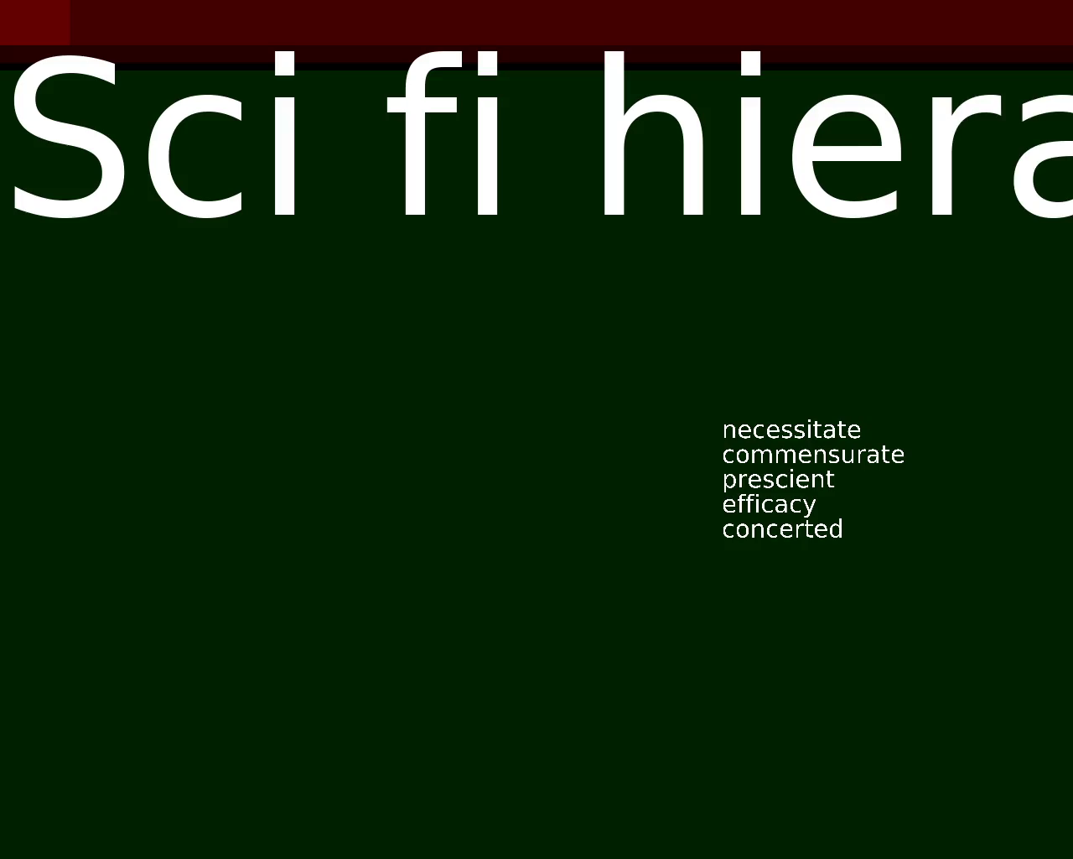
List Star Trek and Star Wars on separate lines under the title.
{"action": "type", "text": "S"}
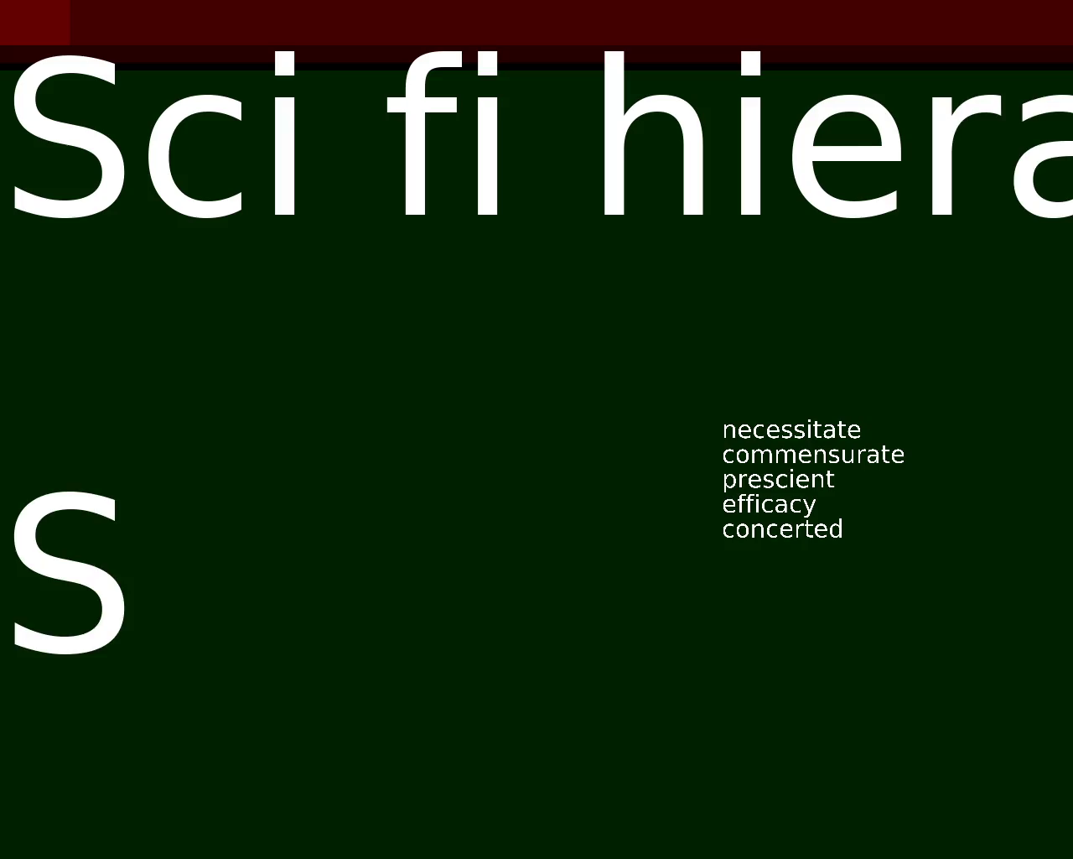
{"action": "type", "text": "tar Trek"}
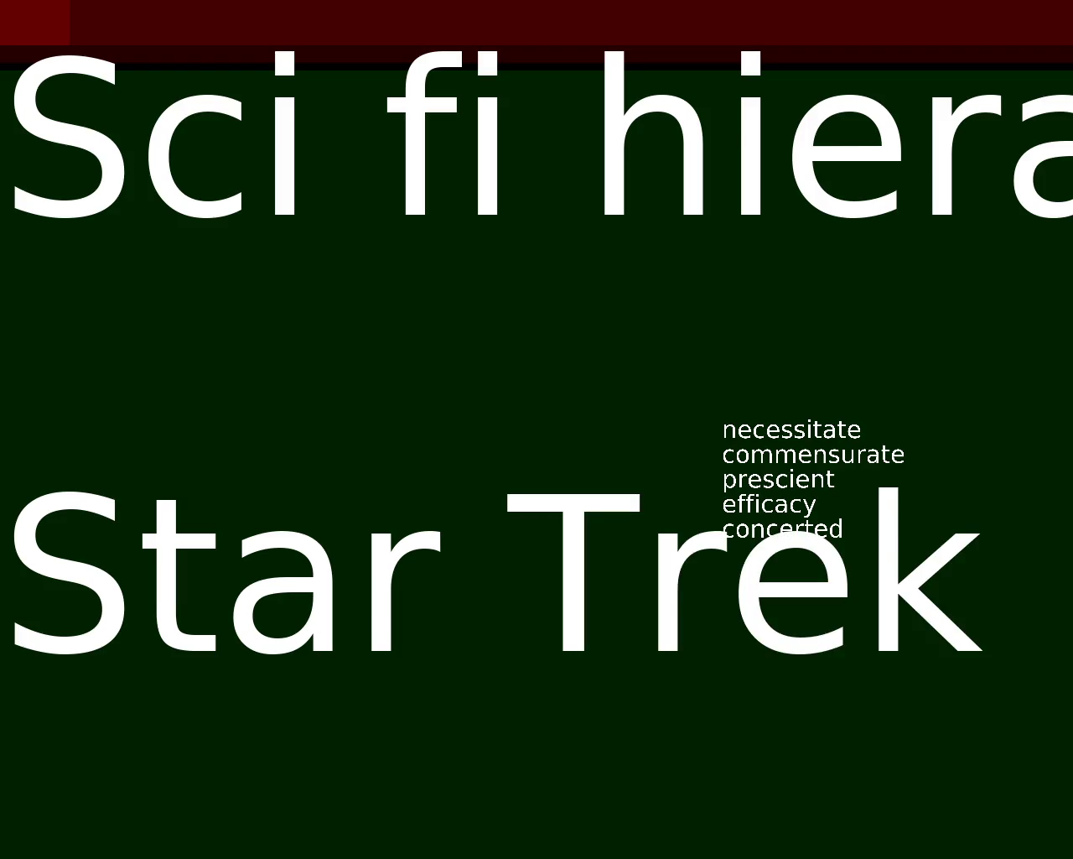
{"action": "key", "text": "Return"}
{"action": "type", "text": "Star Wars"}
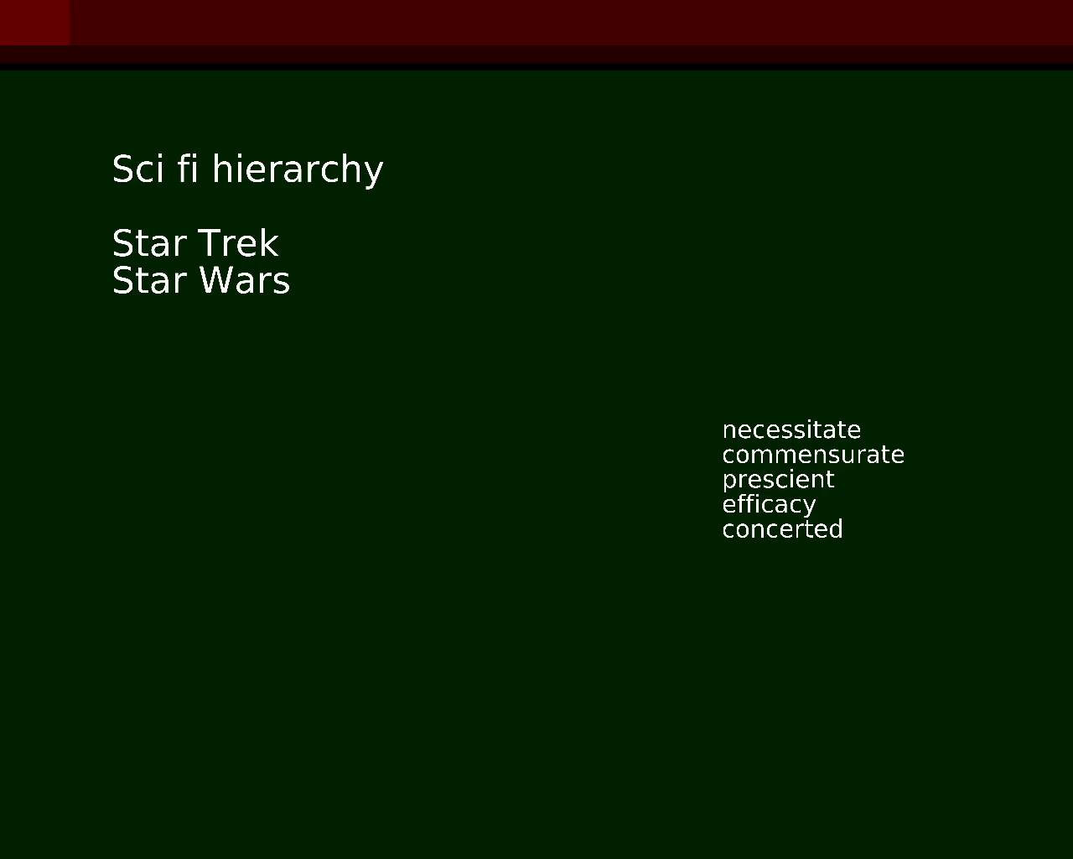
Change the title to 'Sci-Fi Televesion series hierarchy' and add Star Gate and Xena.
{"action": "key", "text": "BackSpace"}
{"action": "type", "text": "-"}
{"action": "key", "text": "Delete"}
{"action": "key", "text": "Delete"}
{"action": "type", "text": "Fi"}
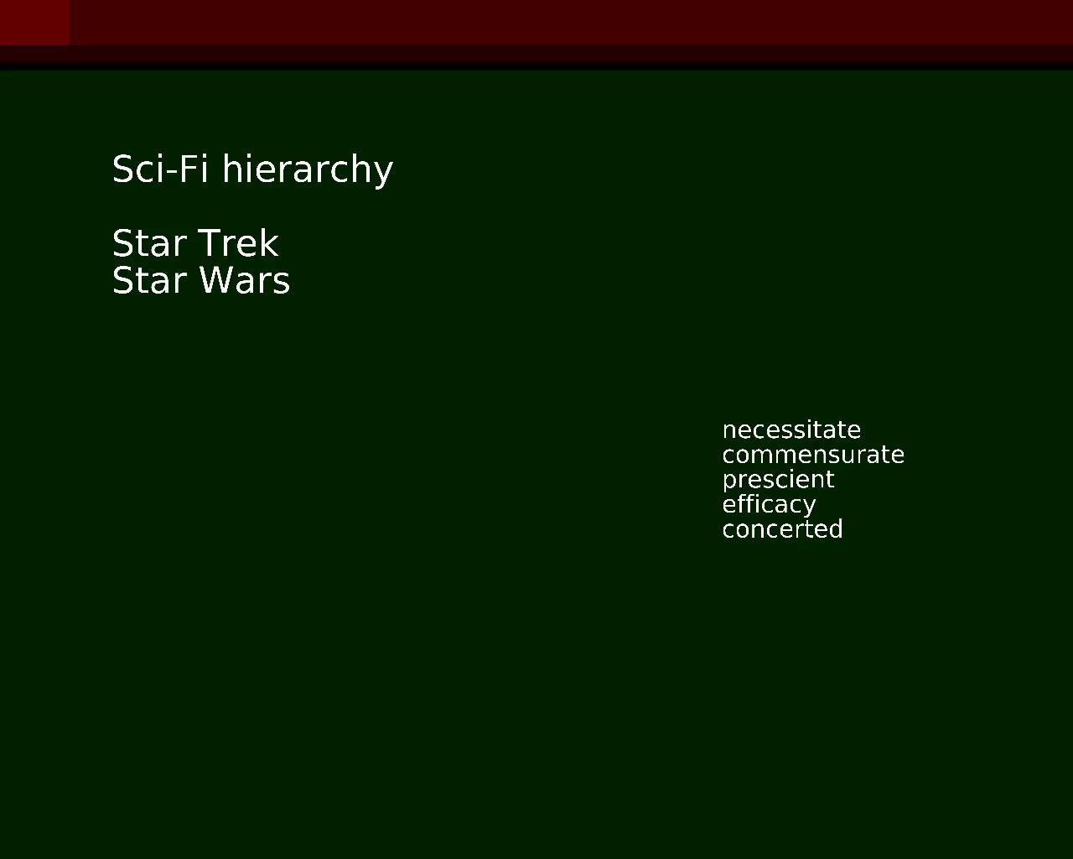
{"action": "type", "text": "Star Gate"}
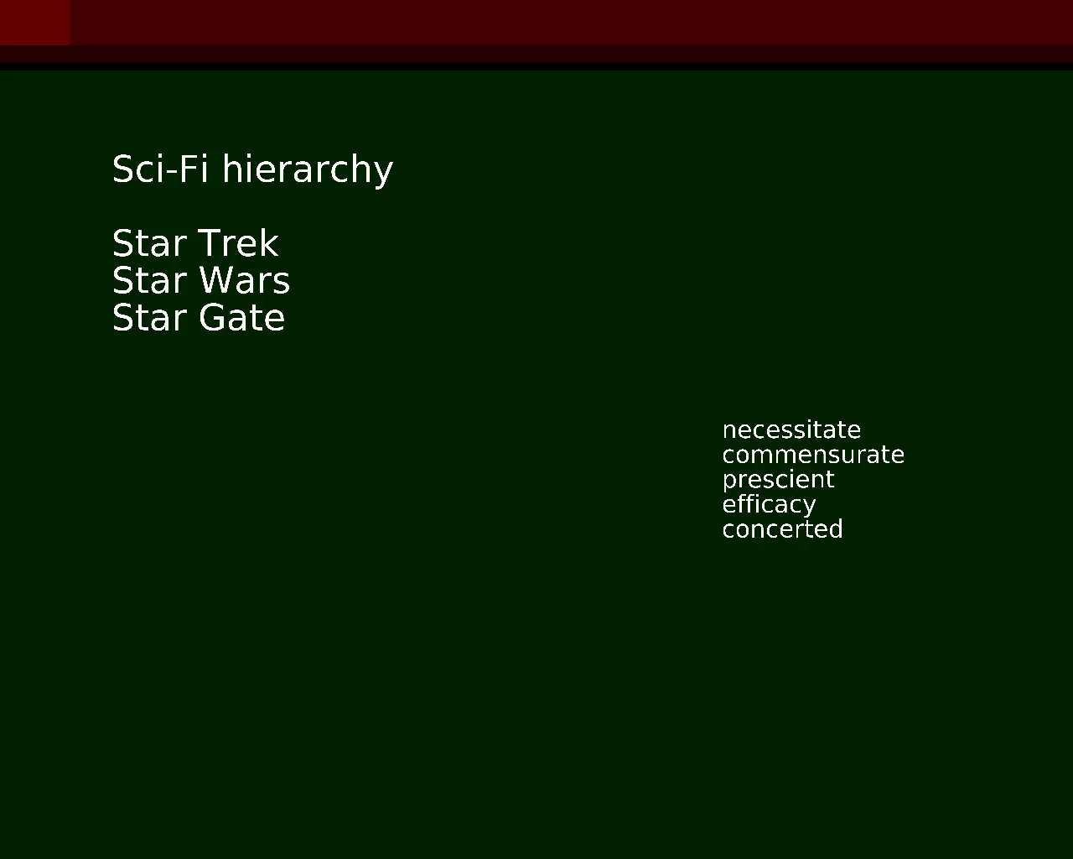
{"action": "type", "text": "Xena"}
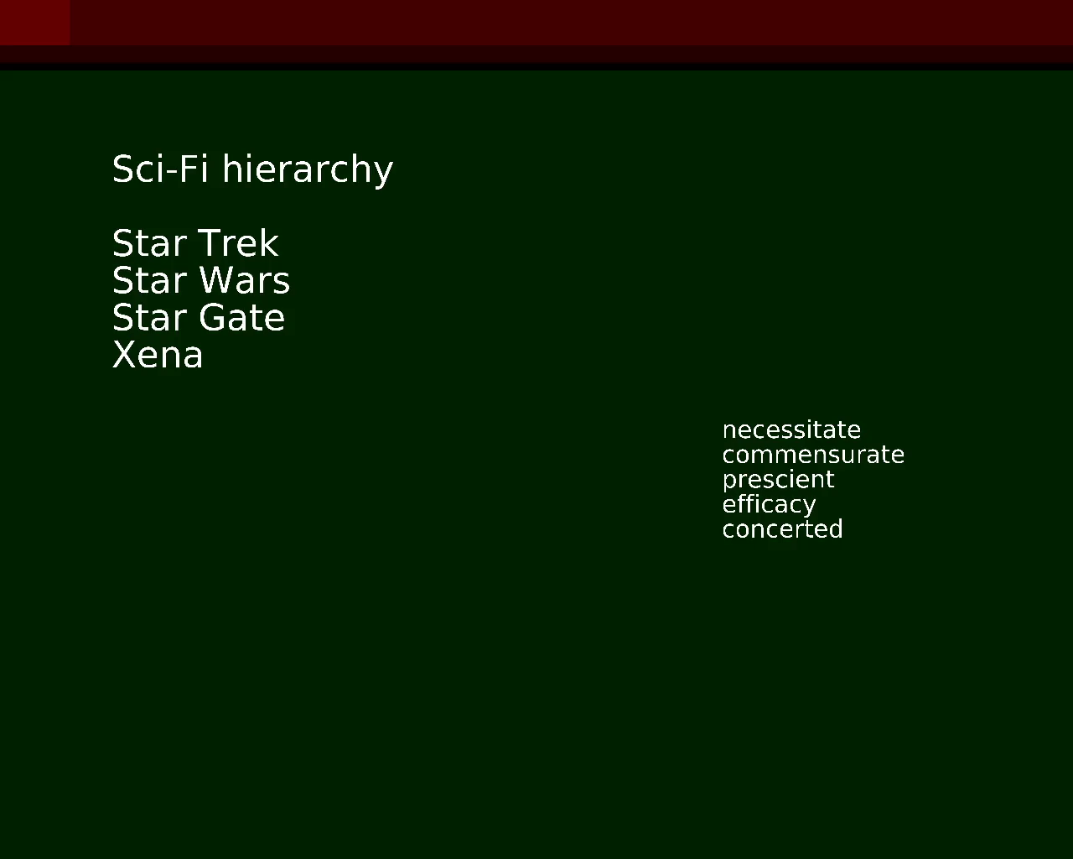
{"action": "type", "text": "Televesion series"}
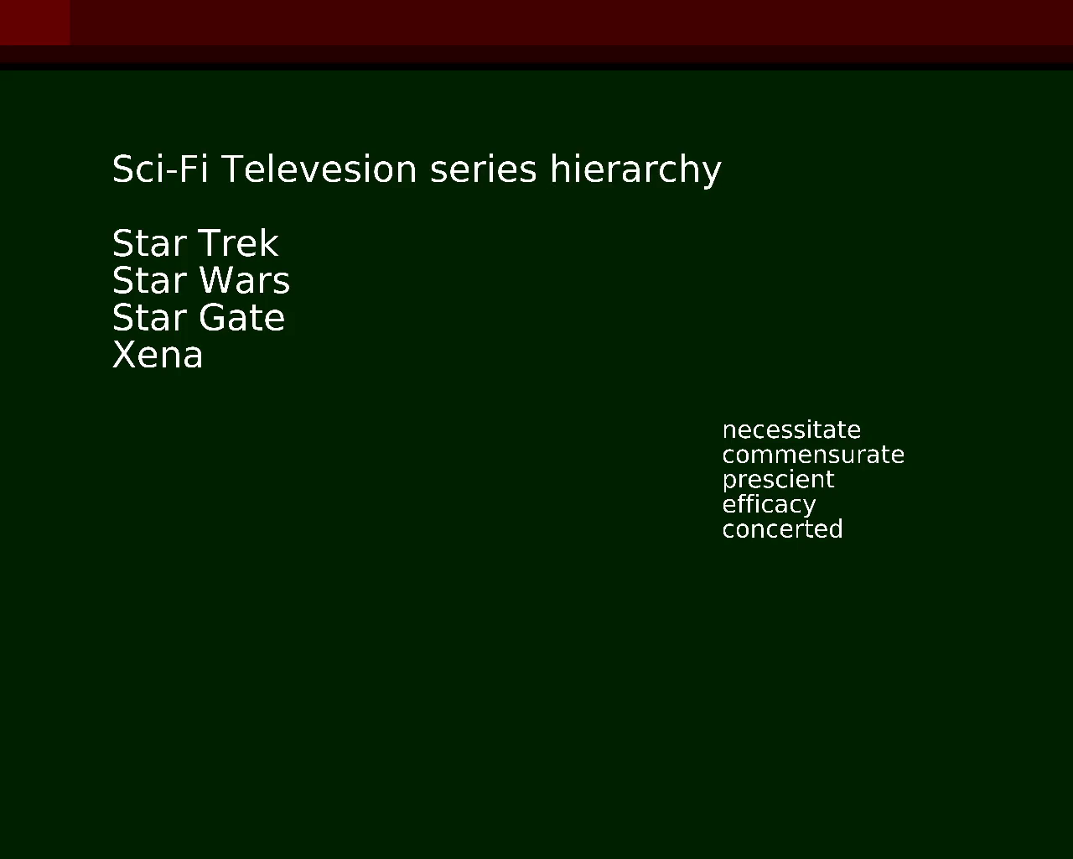
Break the title after Sci-Fi, add Hulk above Xena, and add '6 million dollar man'.
{"action": "key", "text": "Return"}
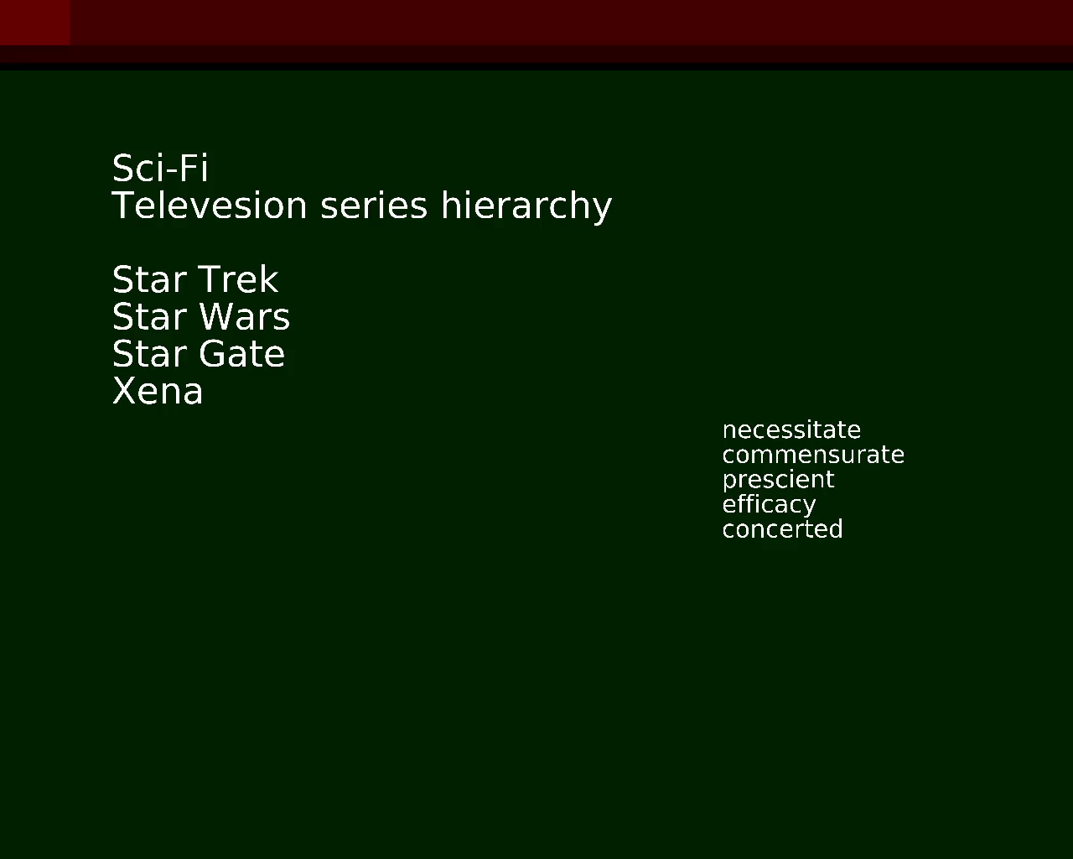
{"action": "key", "text": "Return"}
{"action": "type", "text": "Hulk"}
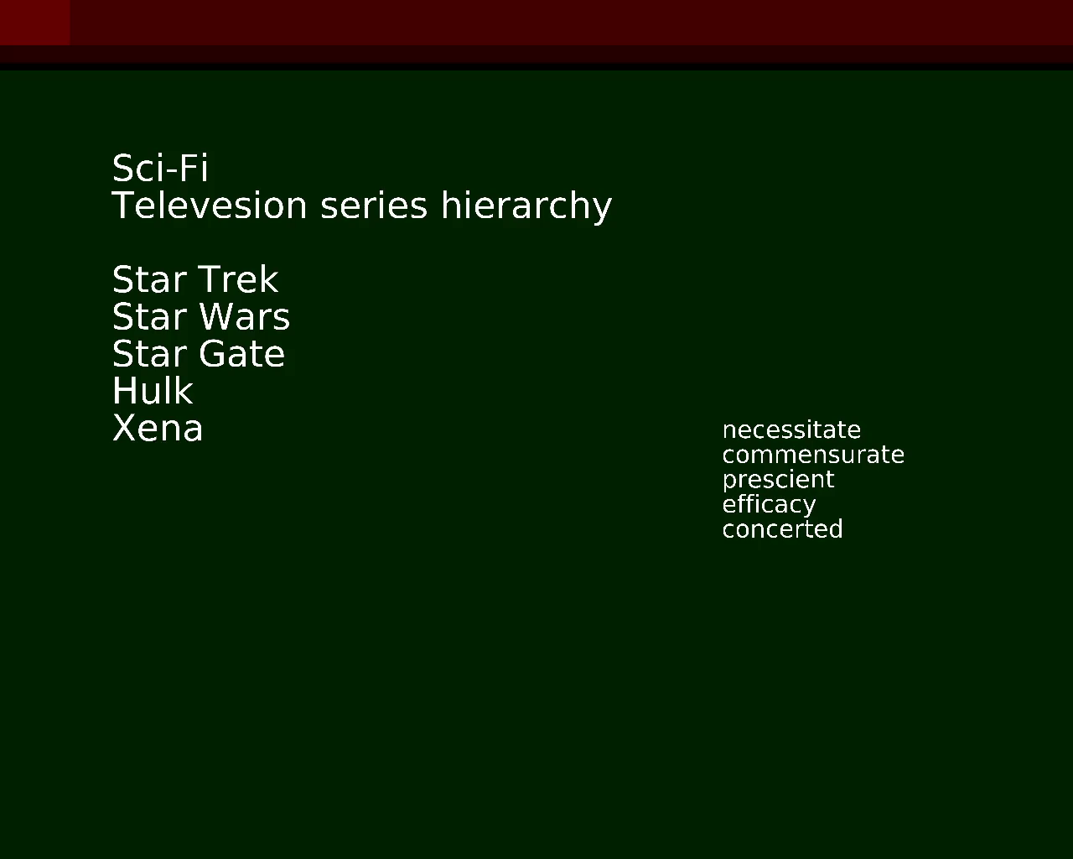
{"action": "type", "text": "6 million"}
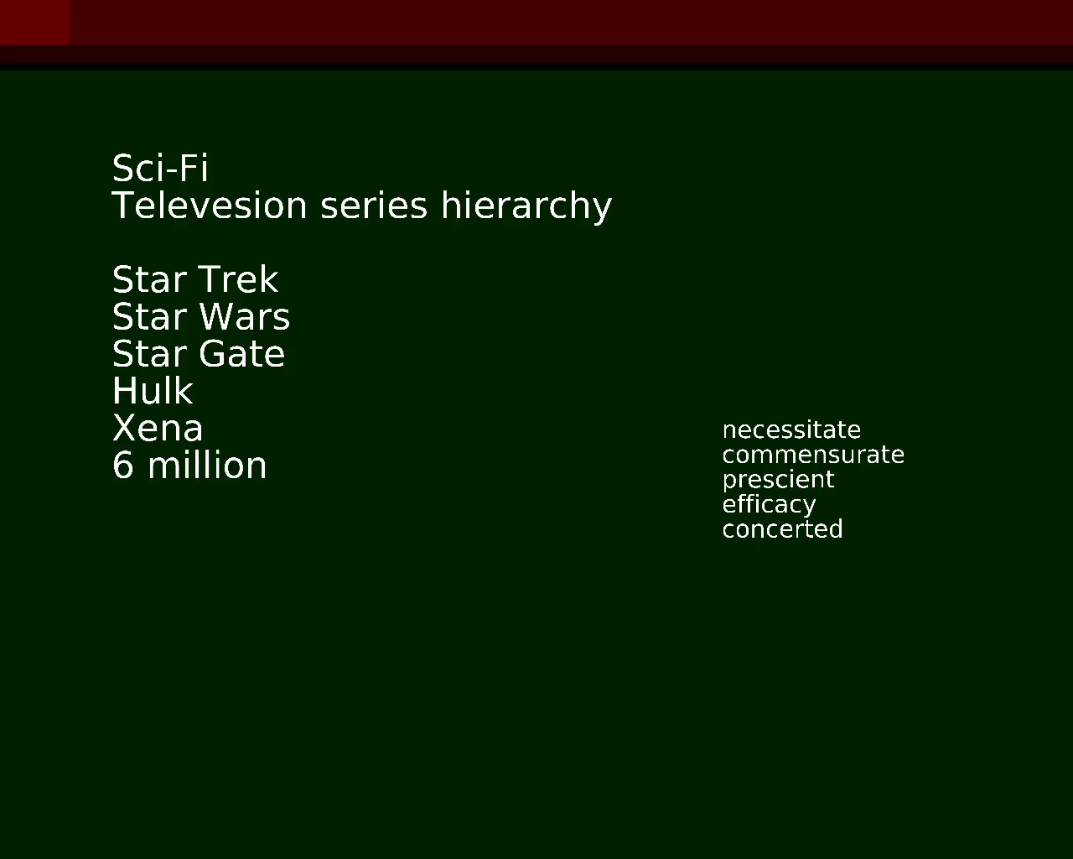
{"action": "type", "text": " dollar man"}
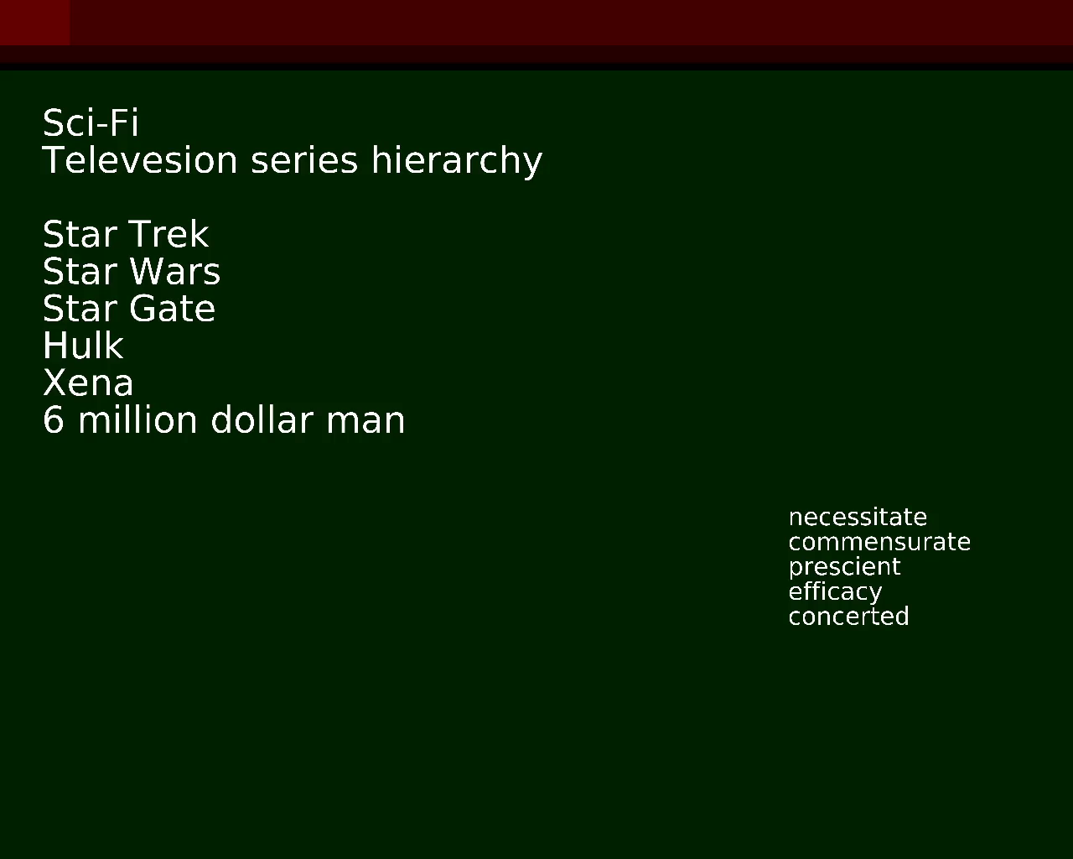
Place the insertion point just before the Hulk entry.
{"action": "left_click", "coordinate": [97, 346]}
Insert 'The Incredible' before Hulk so the entry reads The Incredible Hulk.
{"action": "type", "text": "The Incredible"}
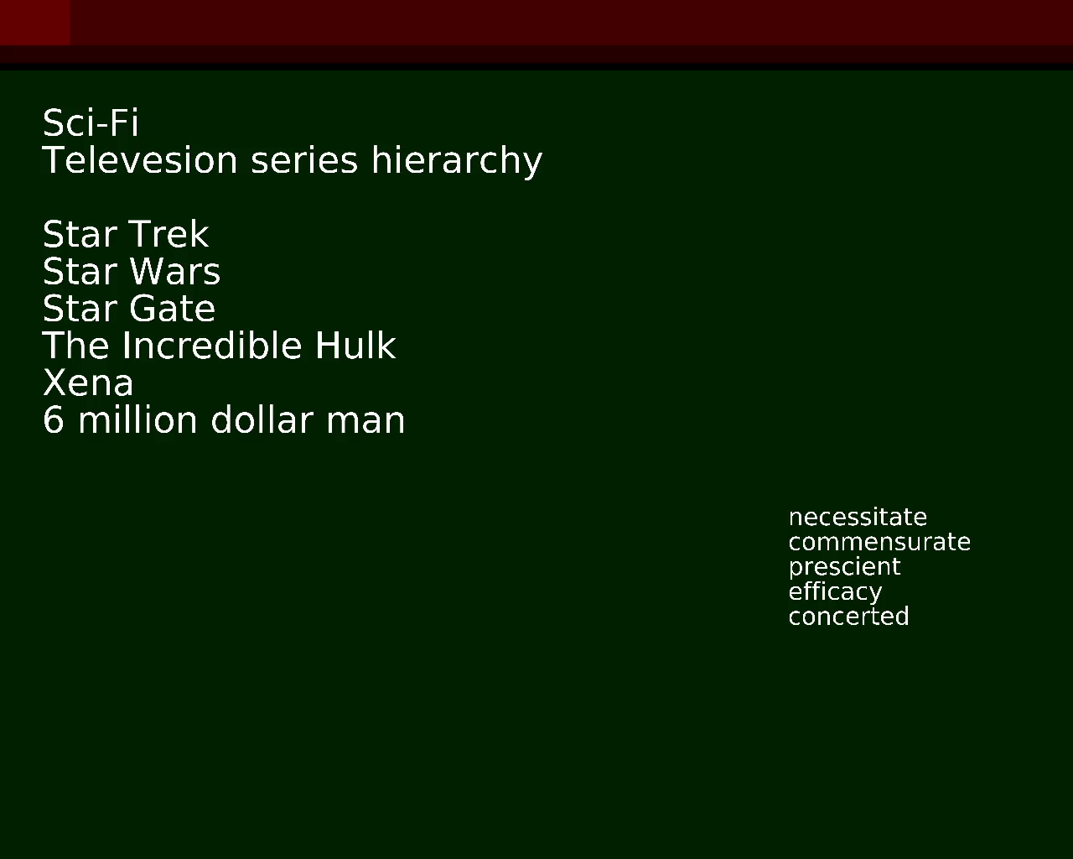
Replace the 6 with 'The six' so the last entry reads 'The six million dollar man'.
{"action": "key", "text": "BackSpace"}
{"action": "type", "text": "The s mi"}
{"action": "key", "text": "BackSpace"}
{"action": "type", "text": "ix"}
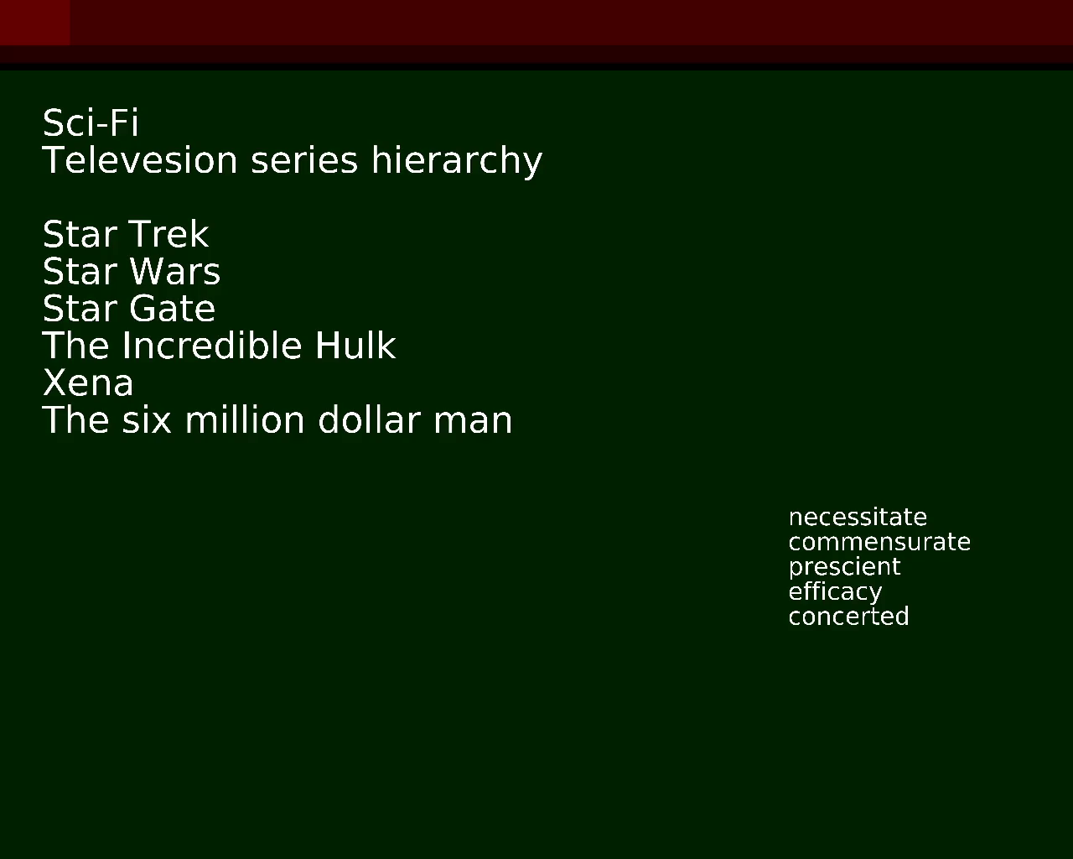
{"action": "key", "text": "Return"}
Add 'X-files' on the new line between The Incredible Hulk and Xena.
{"action": "type", "text": "X-fil"}
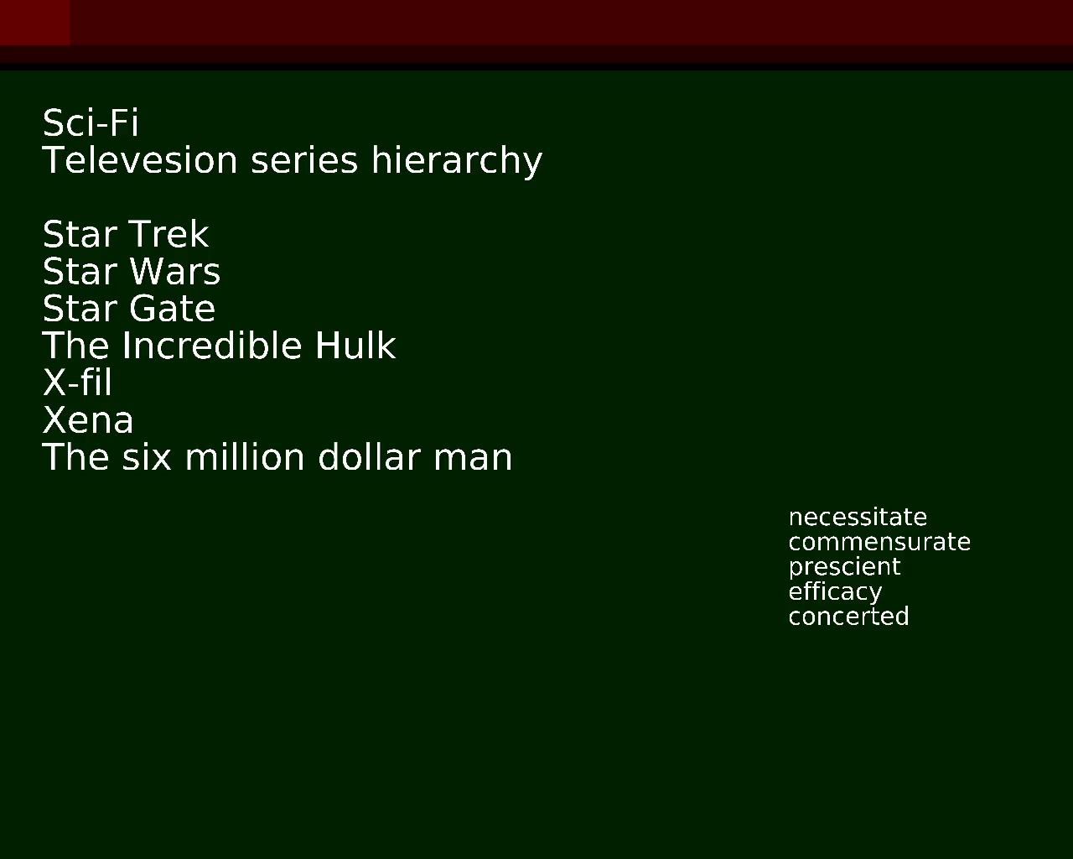
{"action": "type", "text": "es"}
{"action": "left_click", "coordinate": [376, 457]}
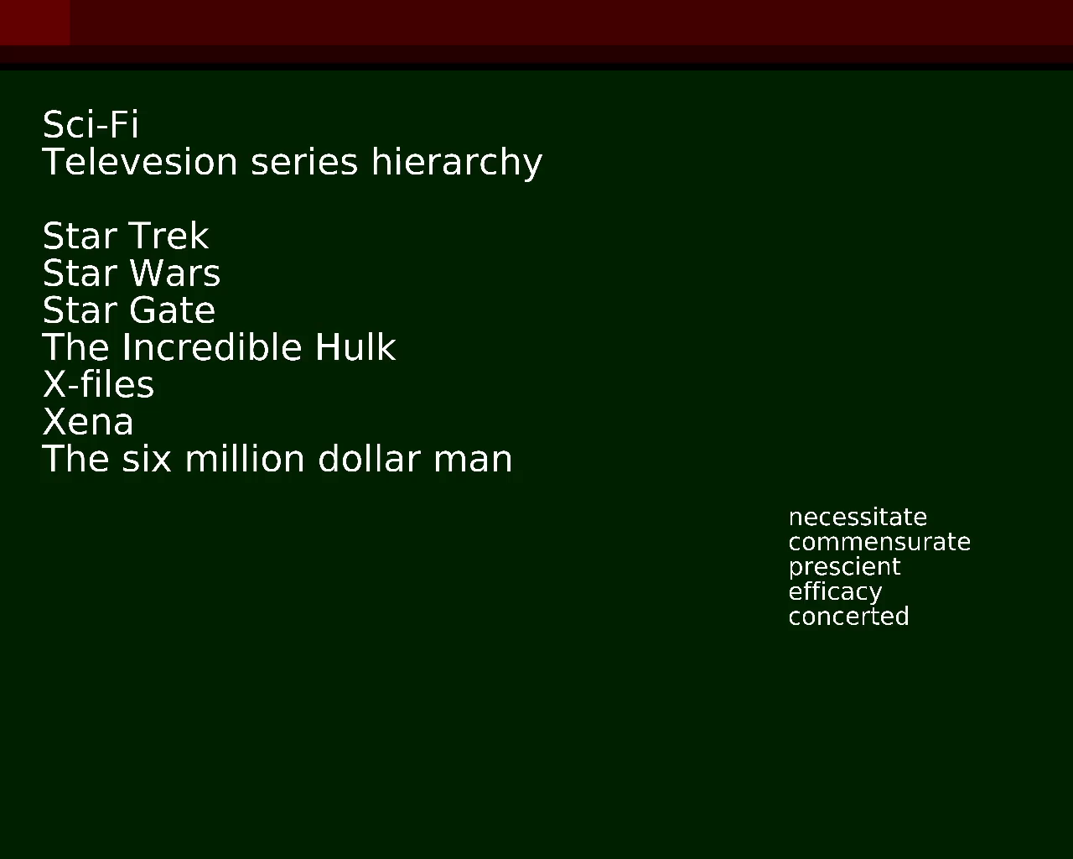
Try adding futurama and jetssons to the list, then undo both entries.
{"action": "type", "text": "futurama"}
{"action": "key", "text": "Return"}
{"action": "type", "text": "jets"}
{"action": "key", "text": "BackSpace"}
{"action": "type", "text": "tsso"}
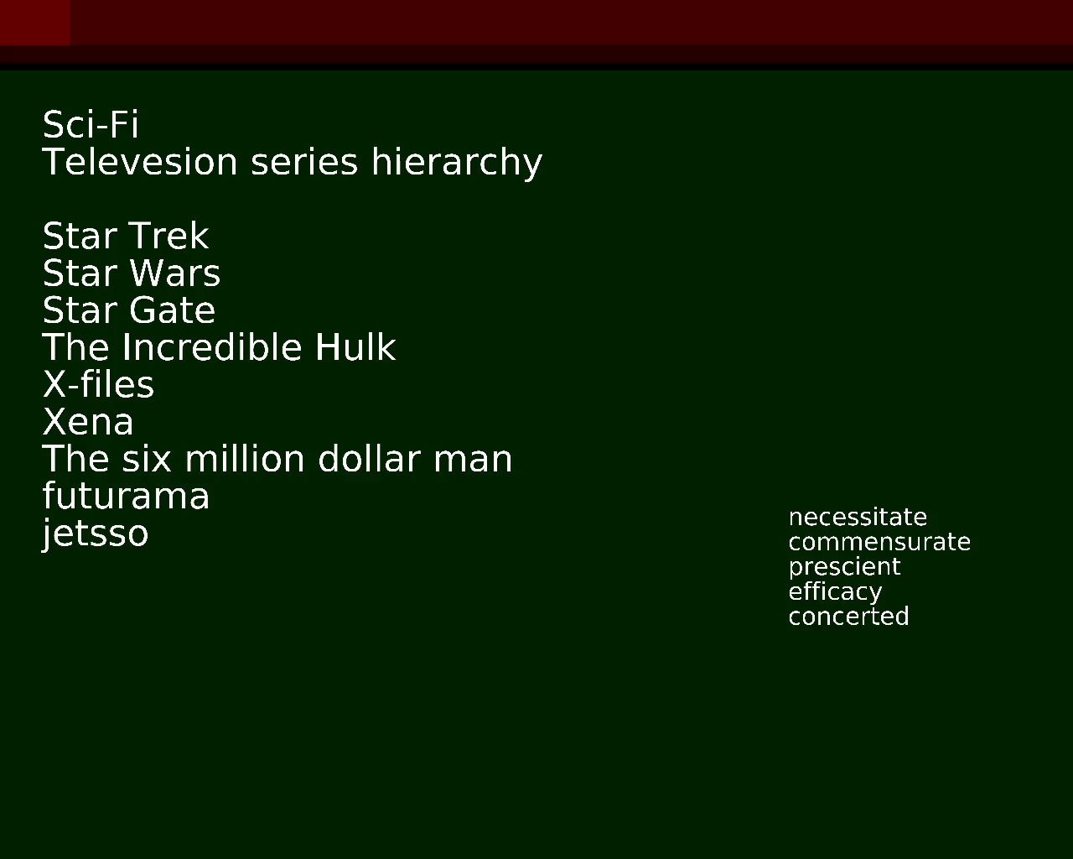
{"action": "type", "text": "ns"}
{"action": "key", "text": "ctrl+z"}
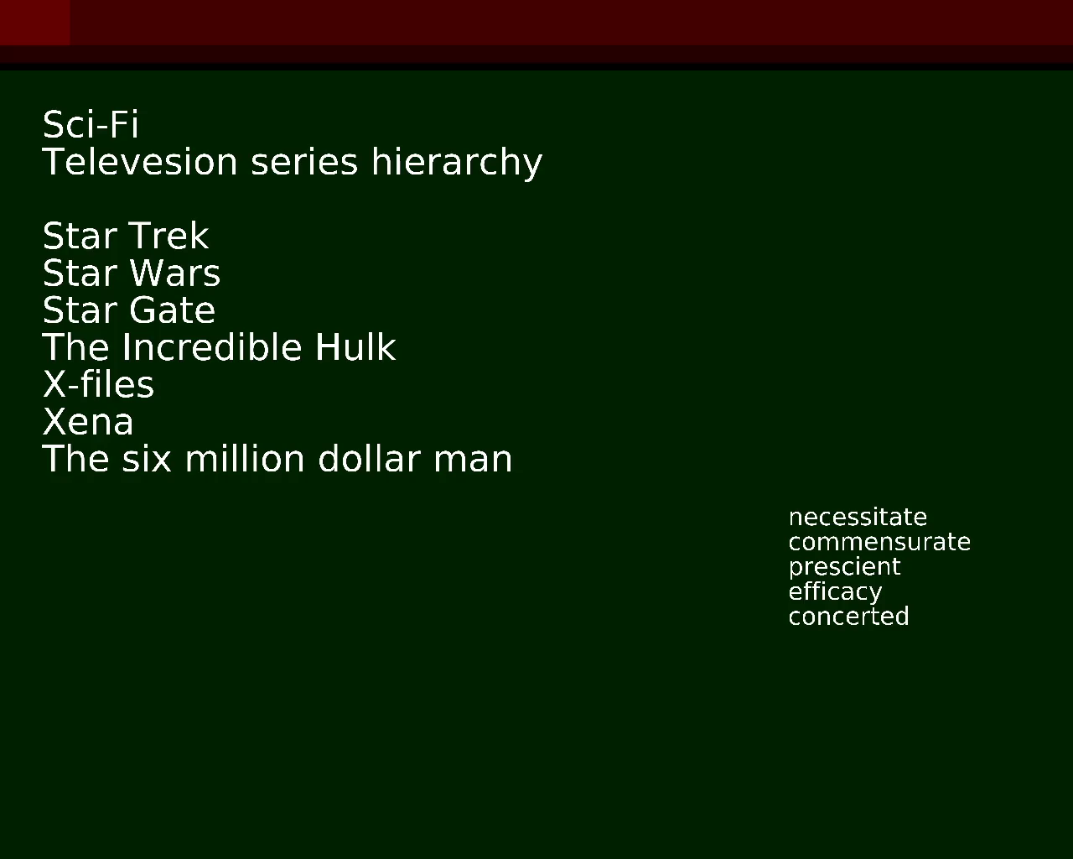
Correct 'Star Gate' to 'Stargate' in the series list.
{"action": "key", "text": "BackSpace"}
{"action": "key", "text": "Delete"}
{"action": "type", "text": "g"}
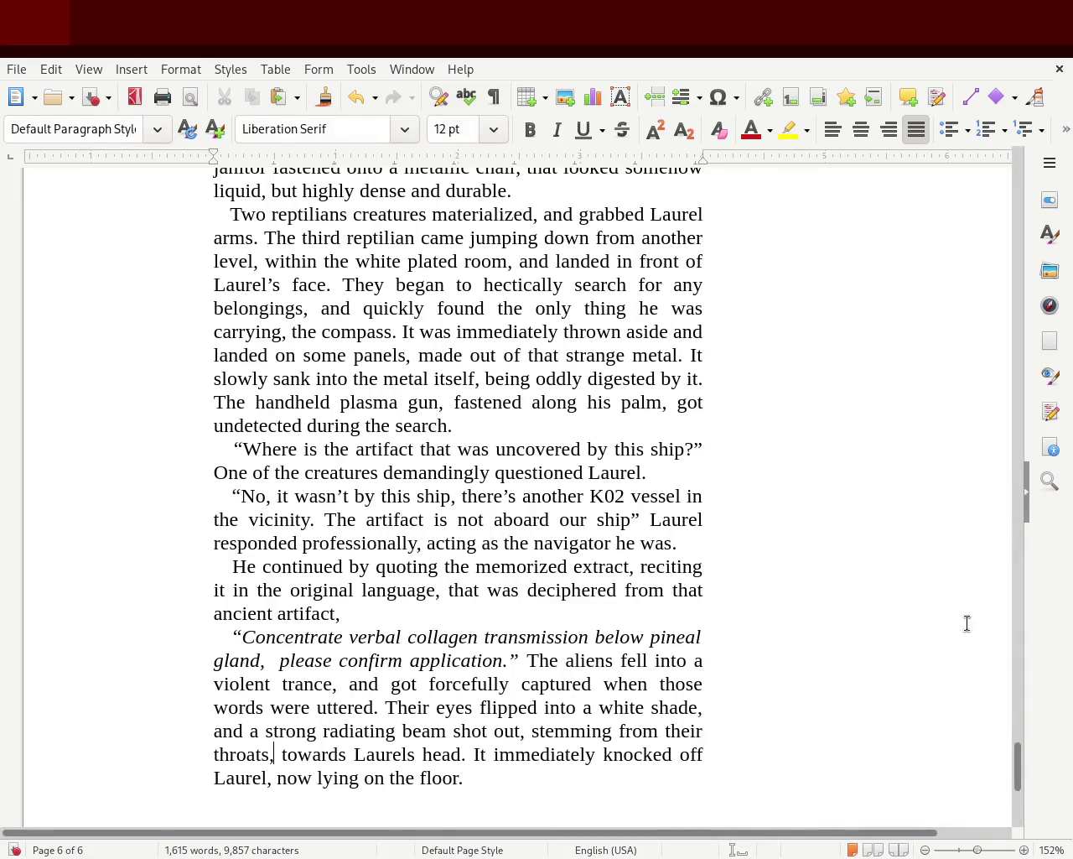
Scroll the story from the end of page 6 back to chapter 1's opening on page 2.
{"action": "mouse_move", "coordinate": [1017, 768]}
{"action": "left_mouse_down"}
{"action": "mouse_move", "coordinate": [988, 231]}
{"action": "mouse_move", "coordinate": [1033, 640]}
{"action": "mouse_move", "coordinate": [1016, 763]}
{"action": "mouse_move", "coordinate": [1025, 783]}
{"action": "left_mouse_up"}
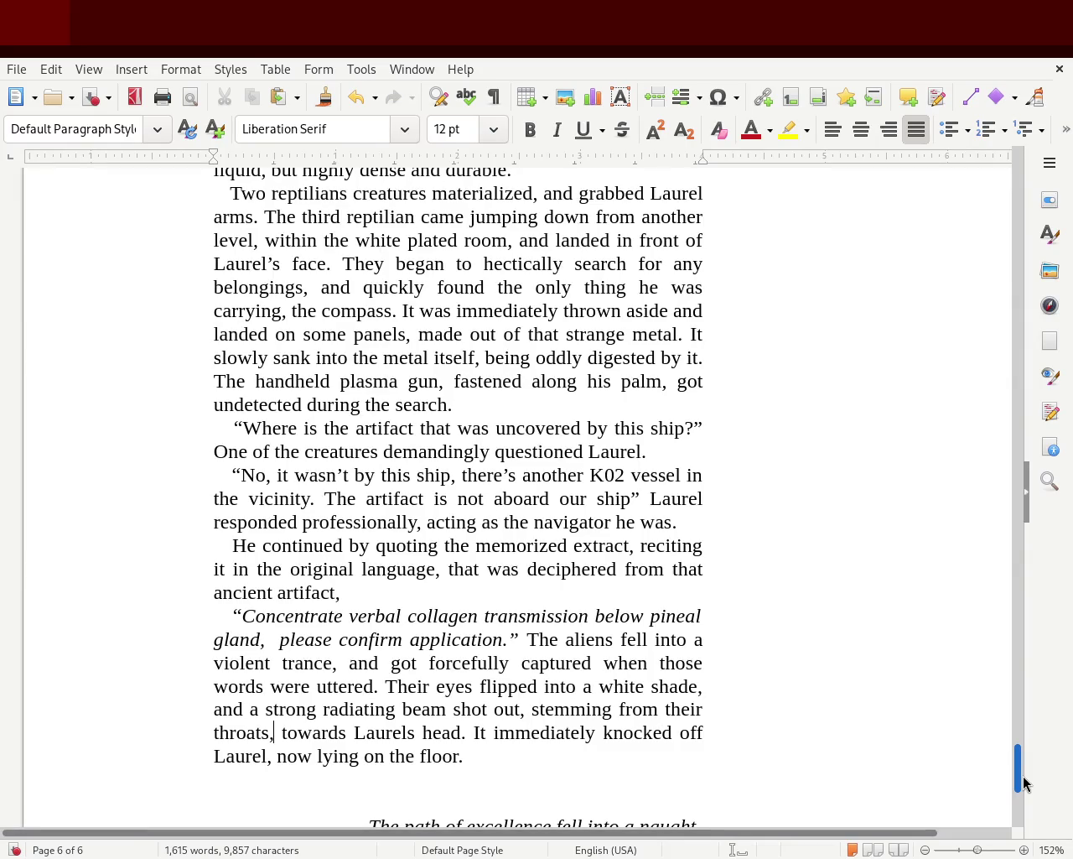
{"action": "left_click_drag", "start_coordinate": [1023, 783], "coordinate": [1026, 764]}
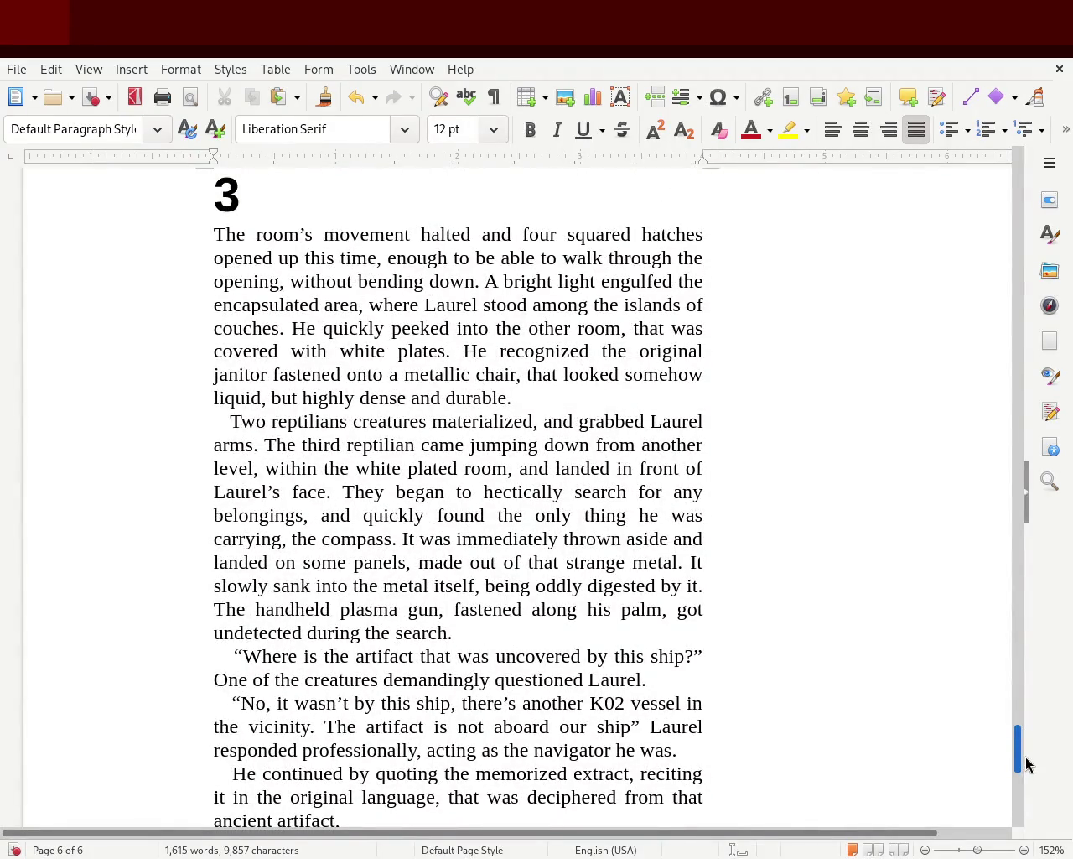
{"action": "left_click_drag", "start_coordinate": [1028, 765], "coordinate": [1030, 769]}
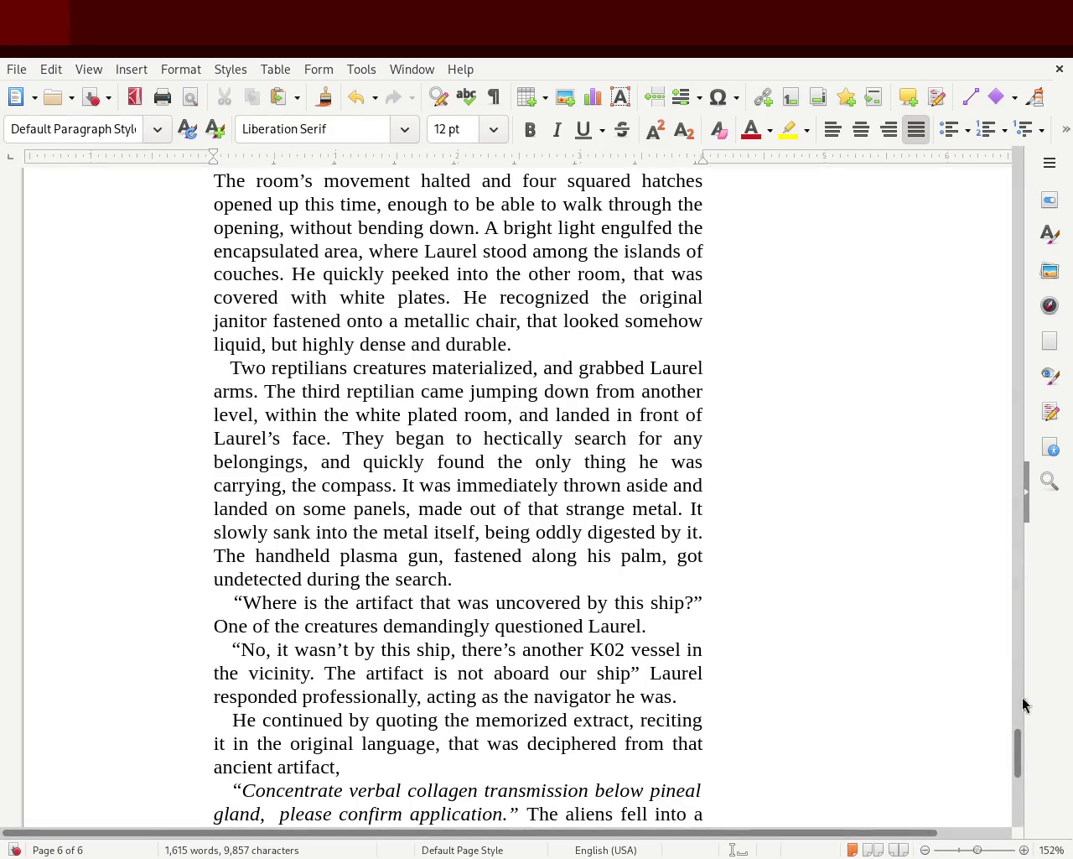
{"action": "mouse_move", "coordinate": [1014, 767]}
{"action": "left_mouse_down"}
{"action": "mouse_move", "coordinate": [1027, 781]}
{"action": "mouse_move", "coordinate": [1038, 757]}
{"action": "mouse_move", "coordinate": [1044, 650]}
{"action": "mouse_move", "coordinate": [965, 506]}
{"action": "mouse_move", "coordinate": [962, 214]}
{"action": "mouse_move", "coordinate": [954, 332]}
{"action": "mouse_move", "coordinate": [951, 310]}
{"action": "left_mouse_up"}
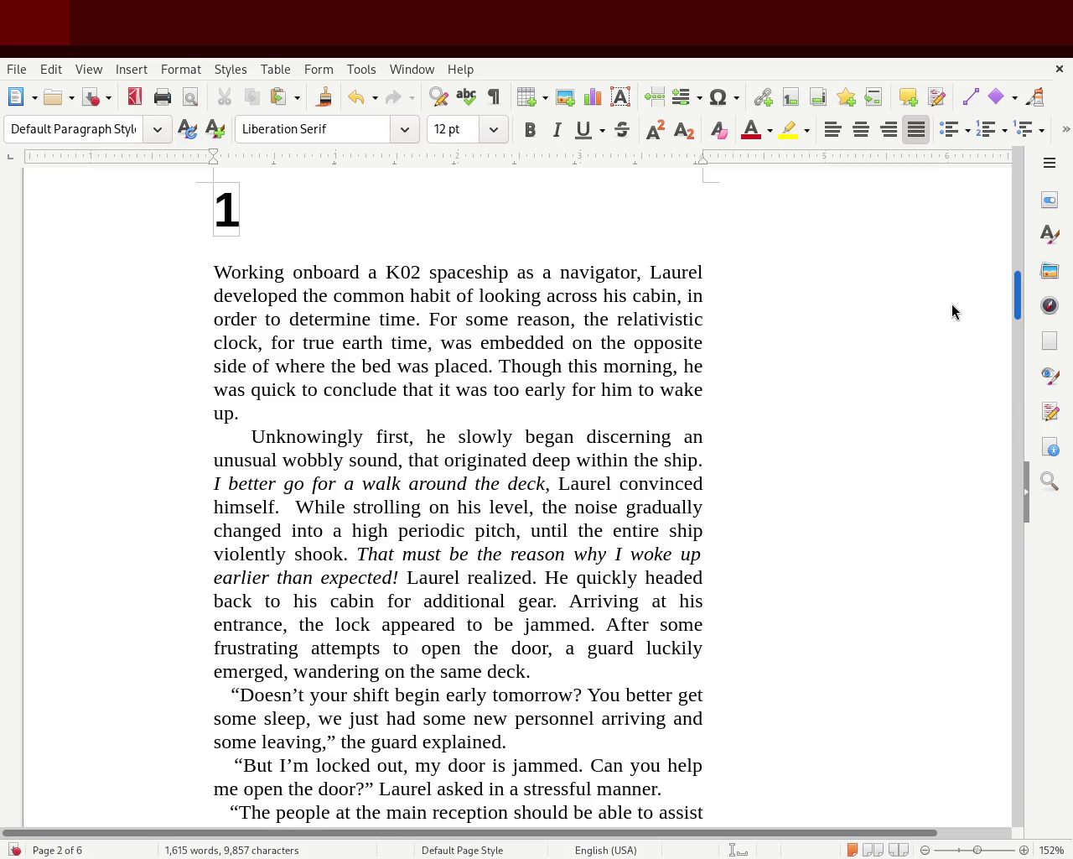
{"action": "scroll", "coordinate": [951, 310], "scroll_direction": "down", "scroll_amount": 6}
{"action": "scroll", "coordinate": [948, 327], "scroll_direction": "up", "scroll_amount": 3}
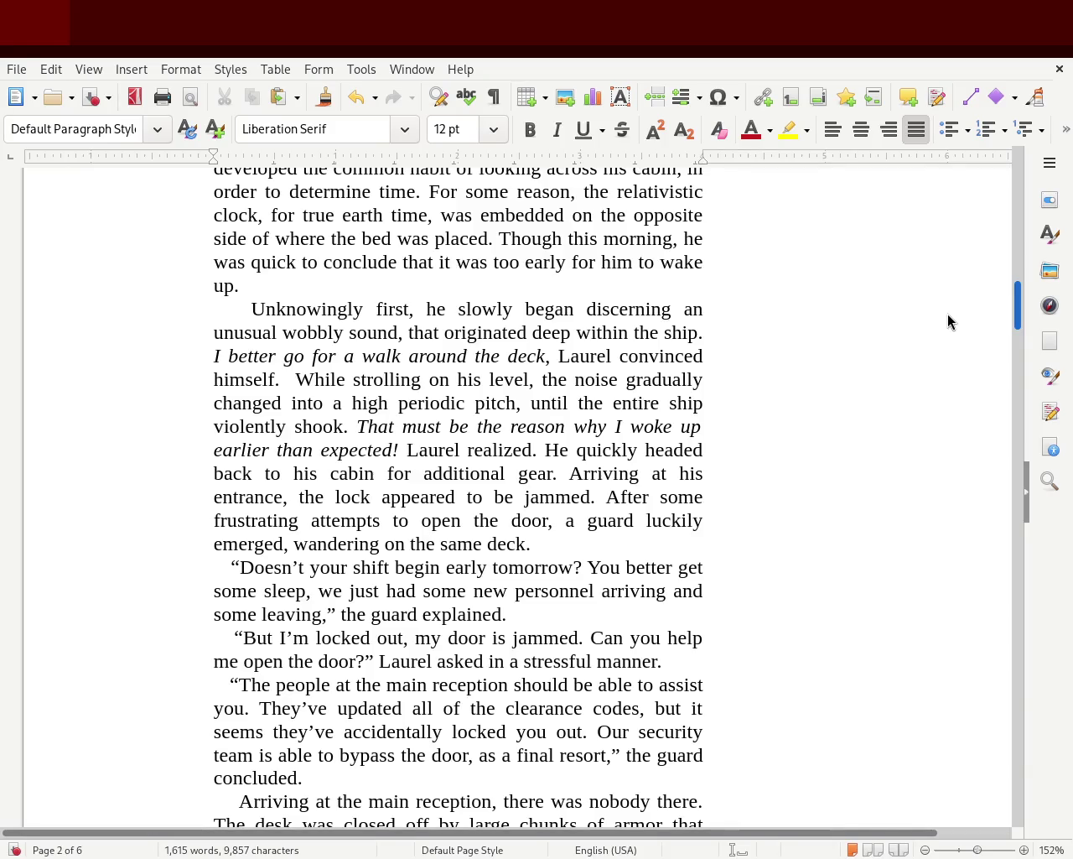
{"action": "scroll", "coordinate": [948, 315], "scroll_direction": "down", "scroll_amount": 15}
{"action": "scroll", "coordinate": [943, 382], "scroll_direction": "down", "scroll_amount": 15}
{"action": "scroll", "coordinate": [942, 498], "scroll_direction": "down", "scroll_amount": 15}
{"action": "scroll", "coordinate": [948, 629], "scroll_direction": "down", "scroll_amount": 15}
{"action": "scroll", "coordinate": [954, 704], "scroll_direction": "down", "scroll_amount": 15}
{"action": "scroll", "coordinate": [962, 771], "scroll_direction": "down", "scroll_amount": 15}
{"action": "scroll", "coordinate": [971, 793], "scroll_direction": "up", "scroll_amount": 7}
{"action": "scroll", "coordinate": [977, 755], "scroll_direction": "up", "scroll_amount": 10}
{"action": "scroll", "coordinate": [979, 722], "scroll_direction": "up", "scroll_amount": 5}
{"action": "scroll", "coordinate": [980, 729], "scroll_direction": "down", "scroll_amount": 5}
{"action": "scroll", "coordinate": [983, 736], "scroll_direction": "up", "scroll_amount": 4}
{"action": "scroll", "coordinate": [994, 742], "scroll_direction": "down", "scroll_amount": 10}
{"action": "scroll", "coordinate": [1000, 788], "scroll_direction": "down", "scroll_amount": 15}
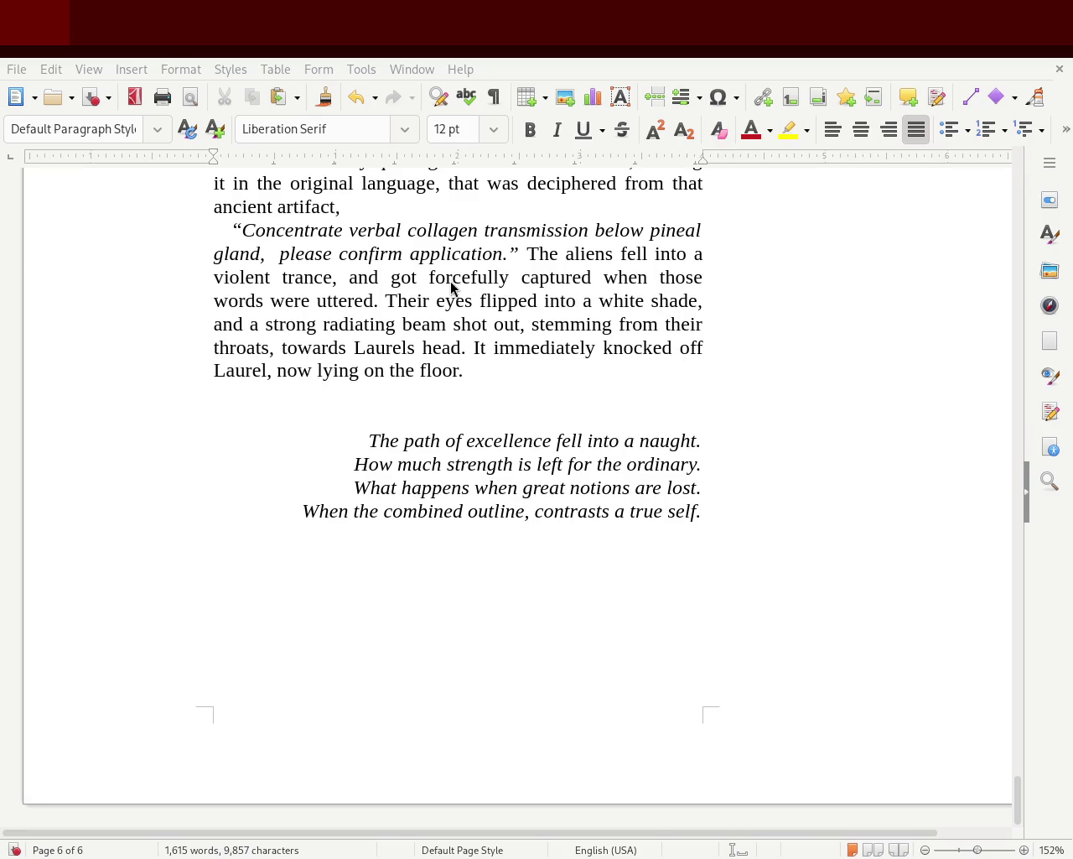
Scroll up toward page 1, then down to the chapter 3 heading on page 6.
{"action": "mouse_move", "coordinate": [1019, 807]}
{"action": "left_mouse_down"}
{"action": "mouse_move", "coordinate": [965, 147]}
{"action": "mouse_move", "coordinate": [1006, 275]}
{"action": "mouse_move", "coordinate": [1037, 304]}
{"action": "mouse_move", "coordinate": [1037, 411]}
{"action": "left_mouse_up"}
{"action": "mouse_move", "coordinate": [1039, 467]}
{"action": "left_mouse_down"}
{"action": "mouse_move", "coordinate": [1045, 761]}
{"action": "mouse_move", "coordinate": [1056, 736]}
{"action": "mouse_move", "coordinate": [1043, 822]}
{"action": "mouse_move", "coordinate": [1045, 759]}
{"action": "left_mouse_up"}
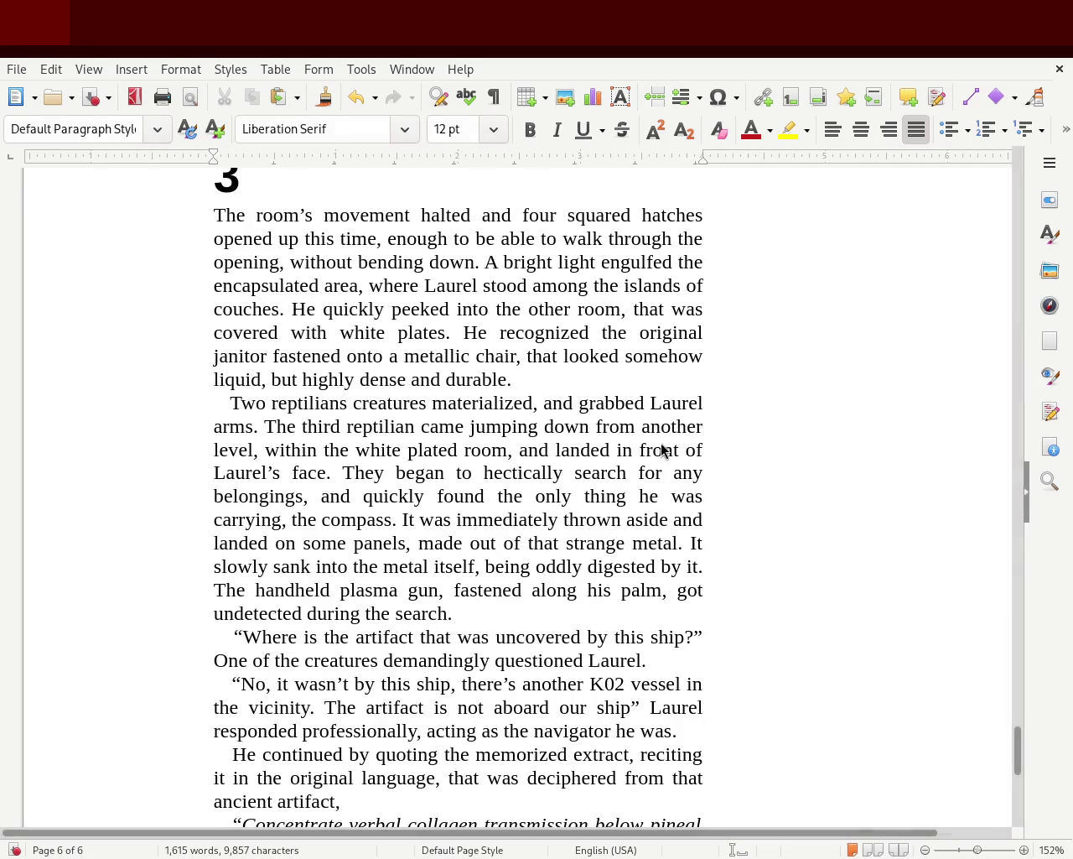
Scroll down to the chapter 3 heading on page 6.
{"action": "mouse_move", "coordinate": [1018, 743]}
{"action": "left_mouse_down"}
{"action": "mouse_move", "coordinate": [1037, 720]}
{"action": "mouse_move", "coordinate": [981, 294]}
{"action": "mouse_move", "coordinate": [981, 796]}
{"action": "mouse_move", "coordinate": [1002, 743]}
{"action": "left_mouse_up"}
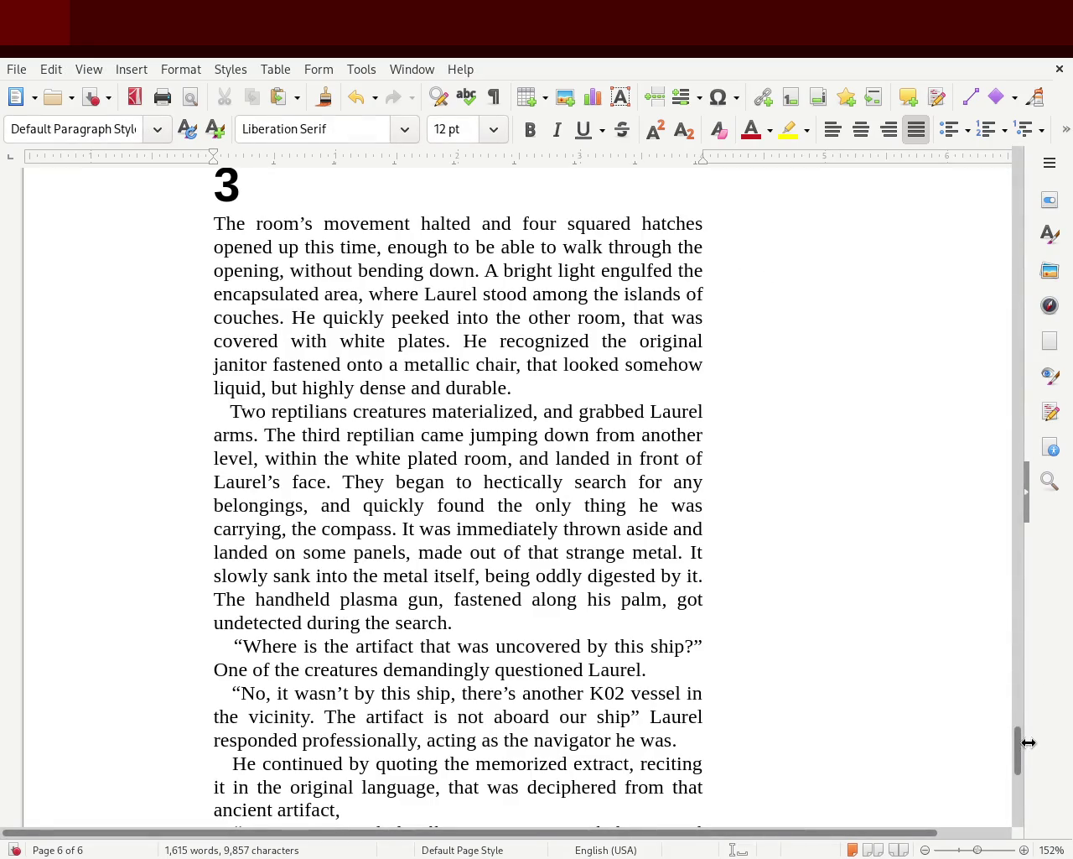
{"action": "mouse_move", "coordinate": [1018, 743]}
{"action": "left_mouse_down"}
{"action": "mouse_move", "coordinate": [1022, 812]}
{"action": "mouse_move", "coordinate": [1031, 624]}
{"action": "mouse_move", "coordinate": [978, 136]}
{"action": "mouse_move", "coordinate": [986, 325]}
{"action": "mouse_move", "coordinate": [999, 281]}
{"action": "mouse_move", "coordinate": [1007, 463]}
{"action": "mouse_move", "coordinate": [1064, 815]}
{"action": "mouse_move", "coordinate": [1070, 734]}
{"action": "left_mouse_up"}
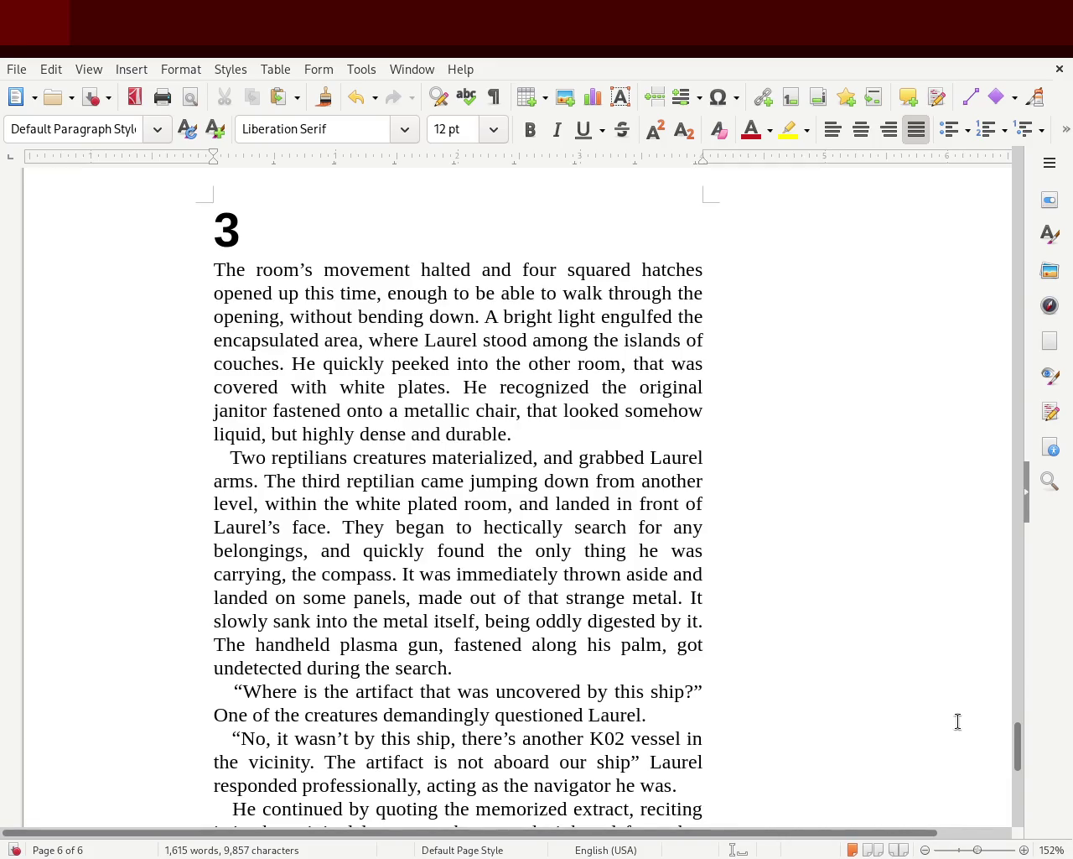
Scroll to the closing paragraph and italic verse at the end of page 6, and select 'got'.
{"action": "mouse_move", "coordinate": [1017, 747]}
{"action": "left_mouse_down"}
{"action": "mouse_move", "coordinate": [1021, 812]}
{"action": "mouse_move", "coordinate": [1033, 732]}
{"action": "mouse_move", "coordinate": [1032, 742]}
{"action": "left_mouse_up"}
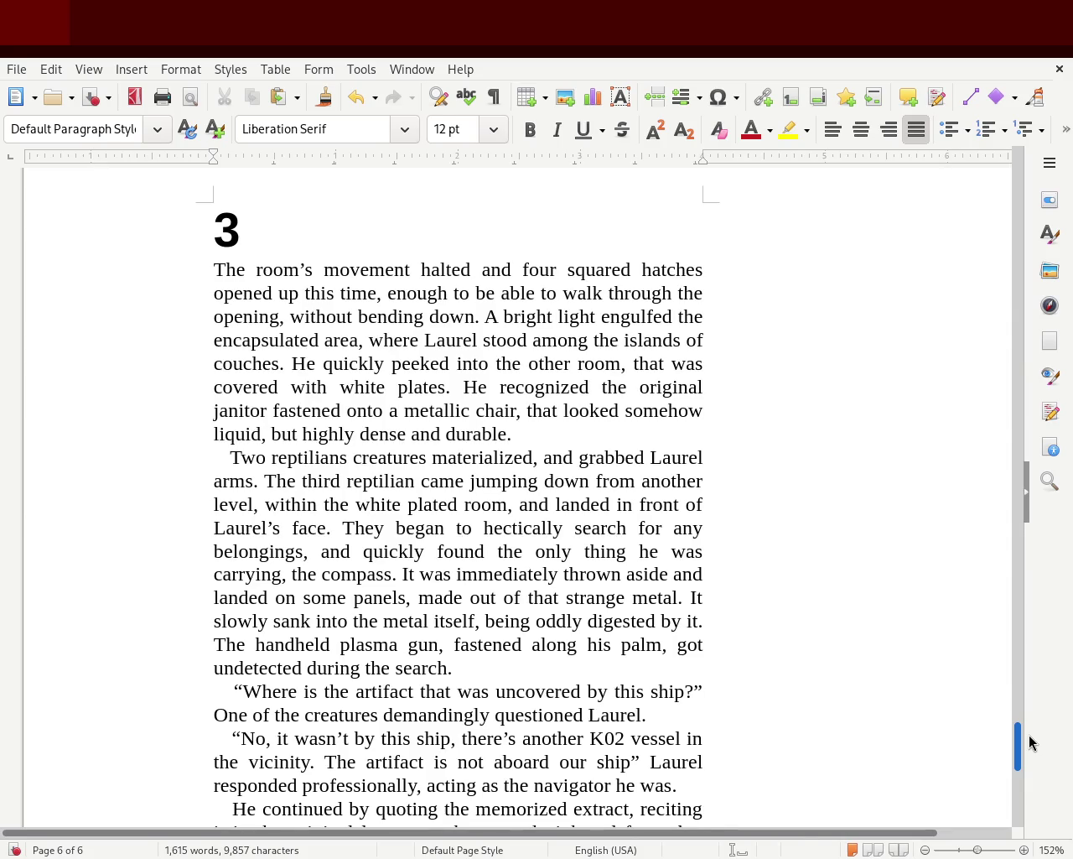
{"action": "left_click_drag", "start_coordinate": [1029, 743], "coordinate": [1030, 745]}
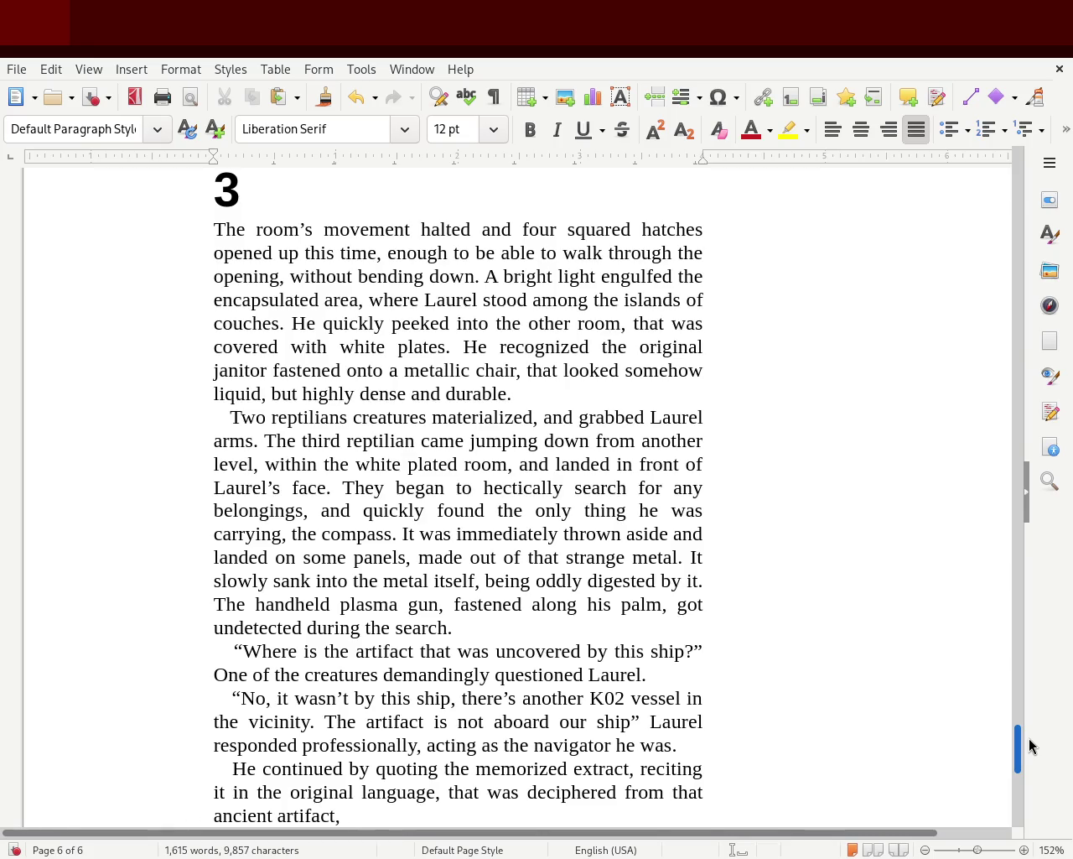
{"action": "left_click_drag", "start_coordinate": [1030, 745], "coordinate": [1031, 776]}
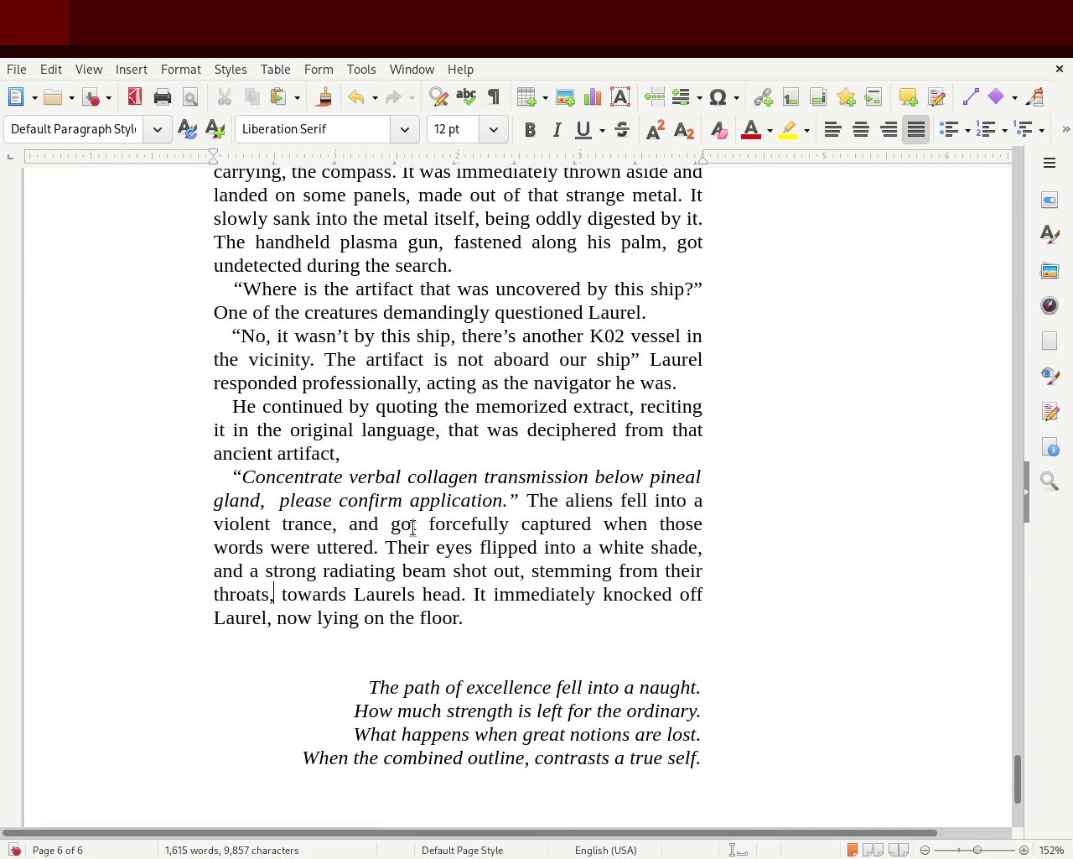
{"action": "double_click", "coordinate": [407, 525]}
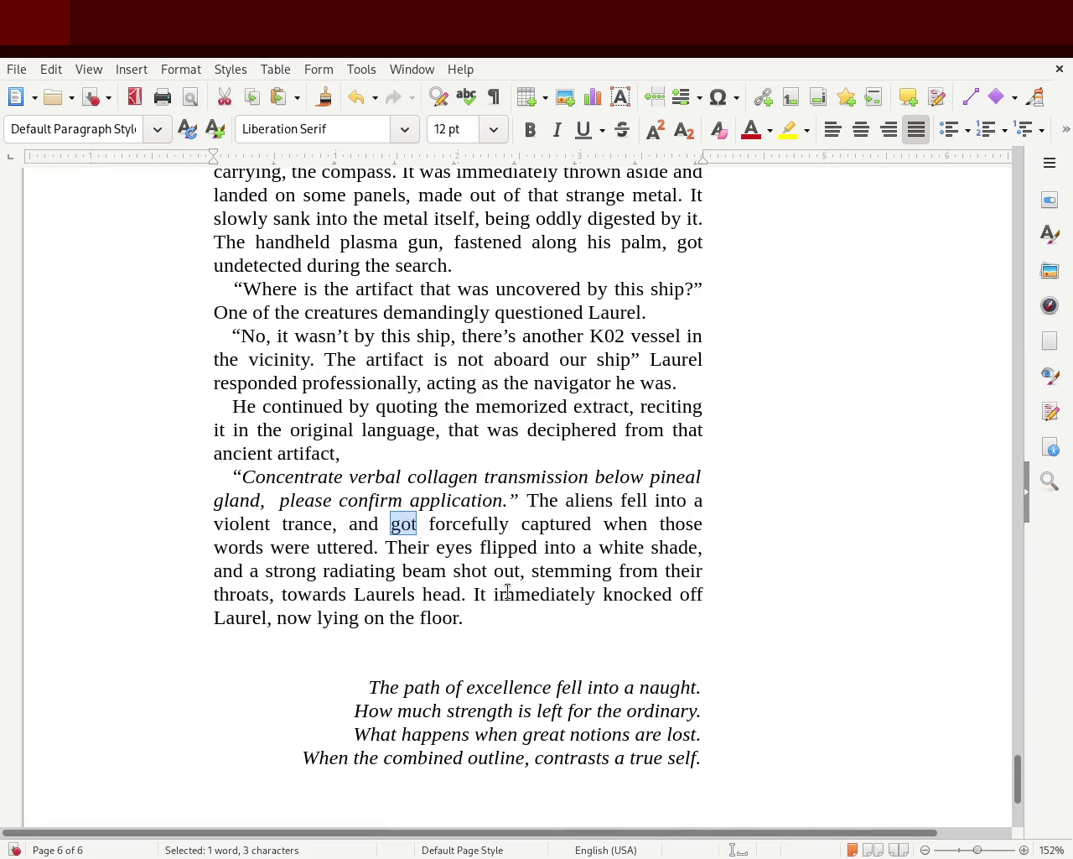
Replace 'got' with 'became' and delete the comma after 'throats'.
{"action": "type", "text": "became"}
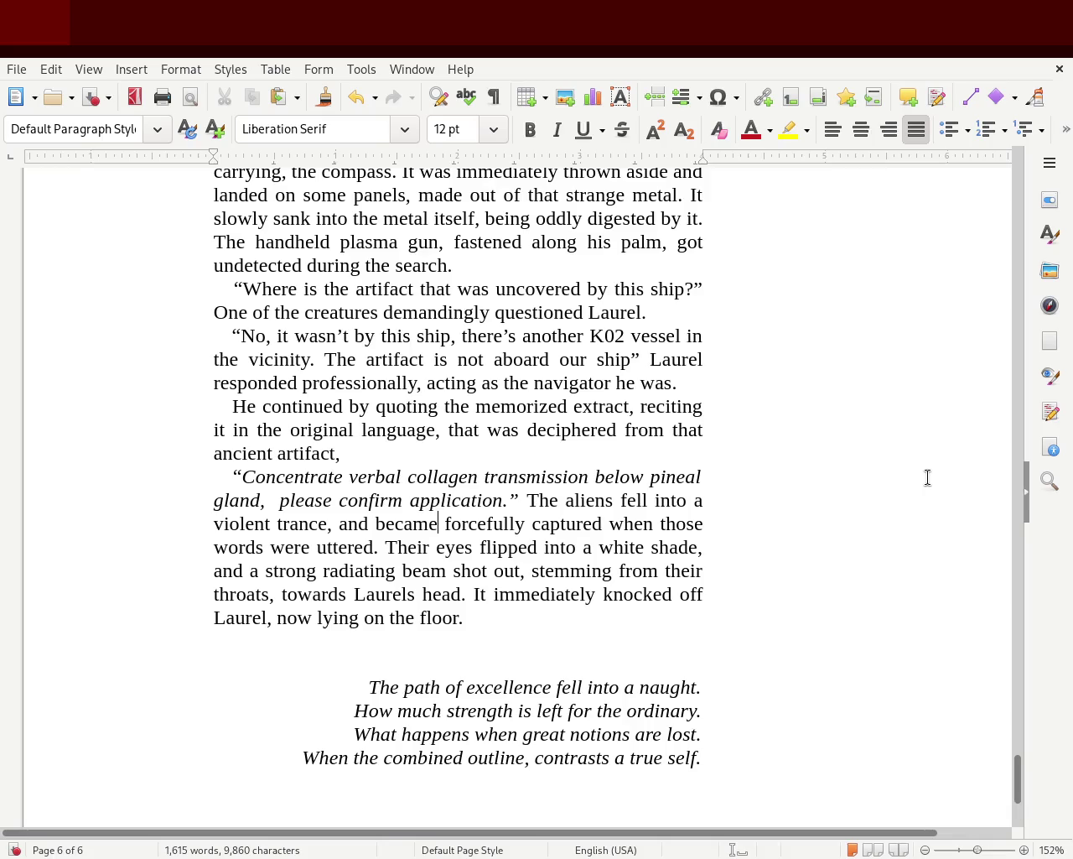
{"action": "left_click", "coordinate": [274, 594]}
{"action": "key", "text": "BackSpace"}
{"action": "key", "text": "Delete"}
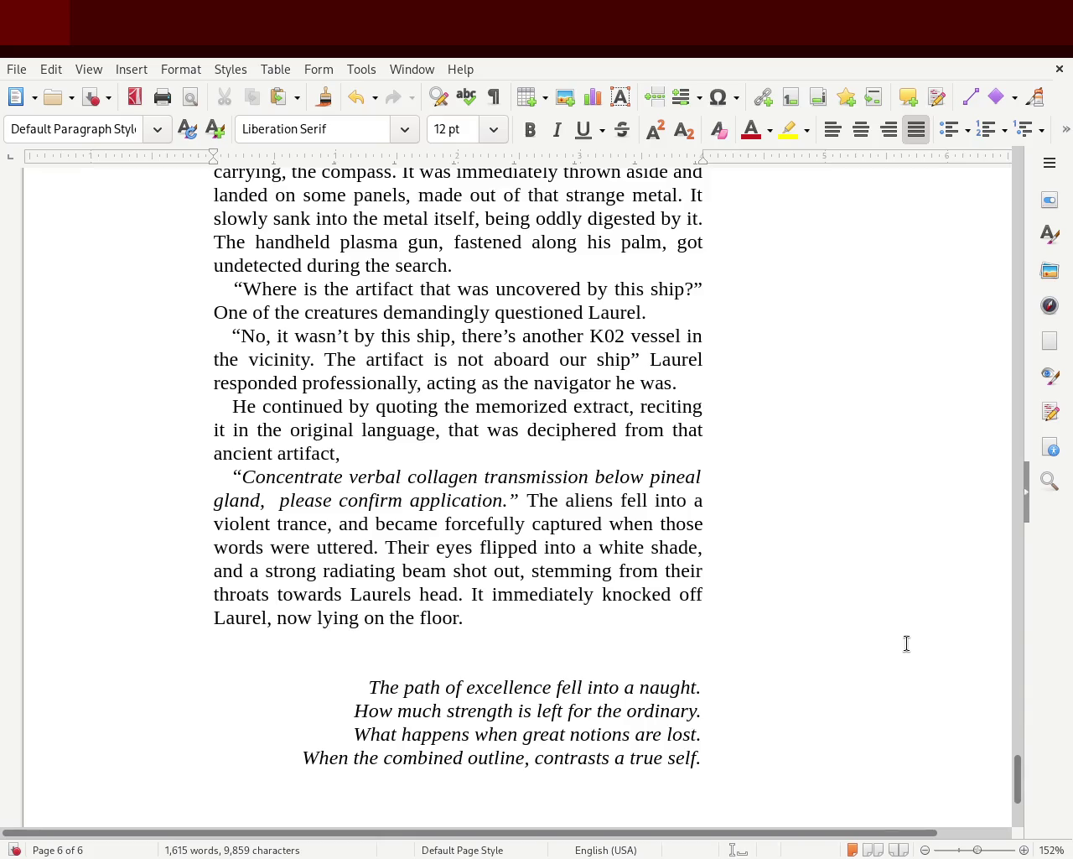
{"action": "mouse_move", "coordinate": [1017, 779]}
{"action": "left_mouse_down"}
{"action": "mouse_move", "coordinate": [1045, 712]}
{"action": "mouse_move", "coordinate": [1034, 225]}
{"action": "mouse_move", "coordinate": [1001, 762]}
{"action": "mouse_move", "coordinate": [1004, 733]}
{"action": "mouse_move", "coordinate": [1001, 750]}
{"action": "left_mouse_up"}
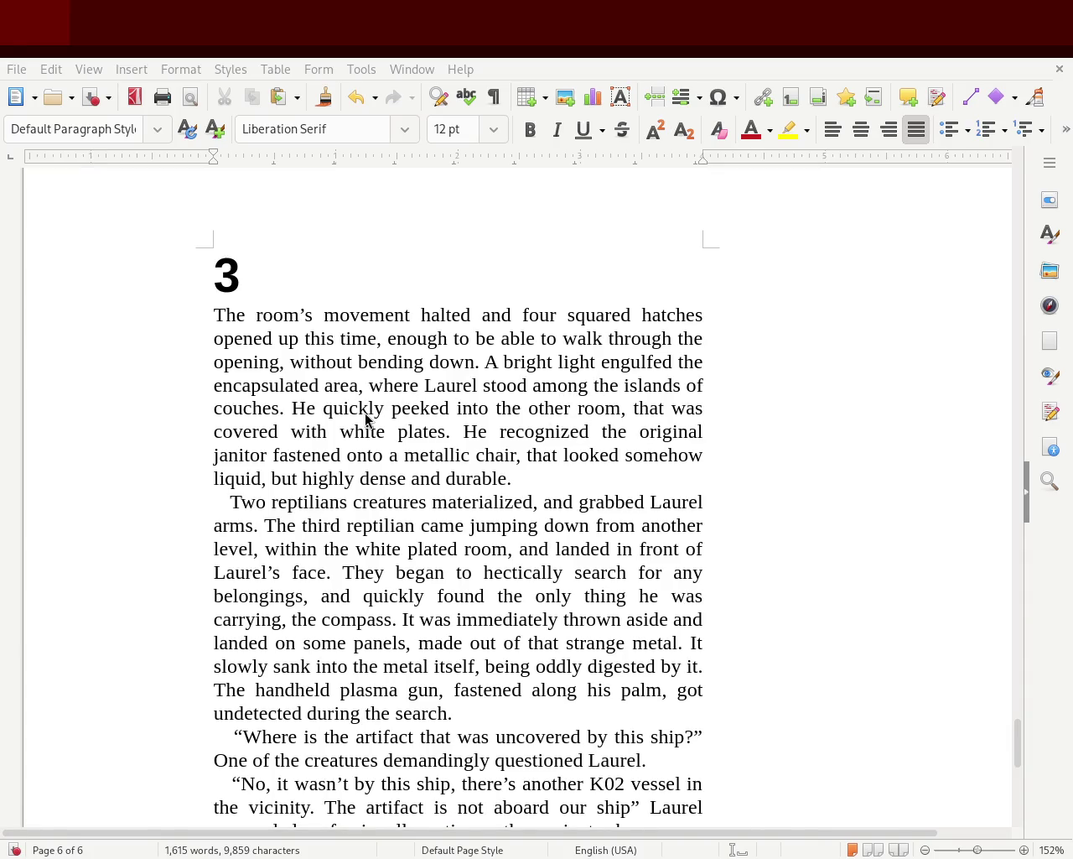
Scroll through the revised ending, then back up to the chapter 3 heading.
{"action": "mouse_move", "coordinate": [1017, 749]}
{"action": "left_mouse_down"}
{"action": "mouse_move", "coordinate": [1023, 801]}
{"action": "mouse_move", "coordinate": [1030, 768]}
{"action": "left_mouse_up"}
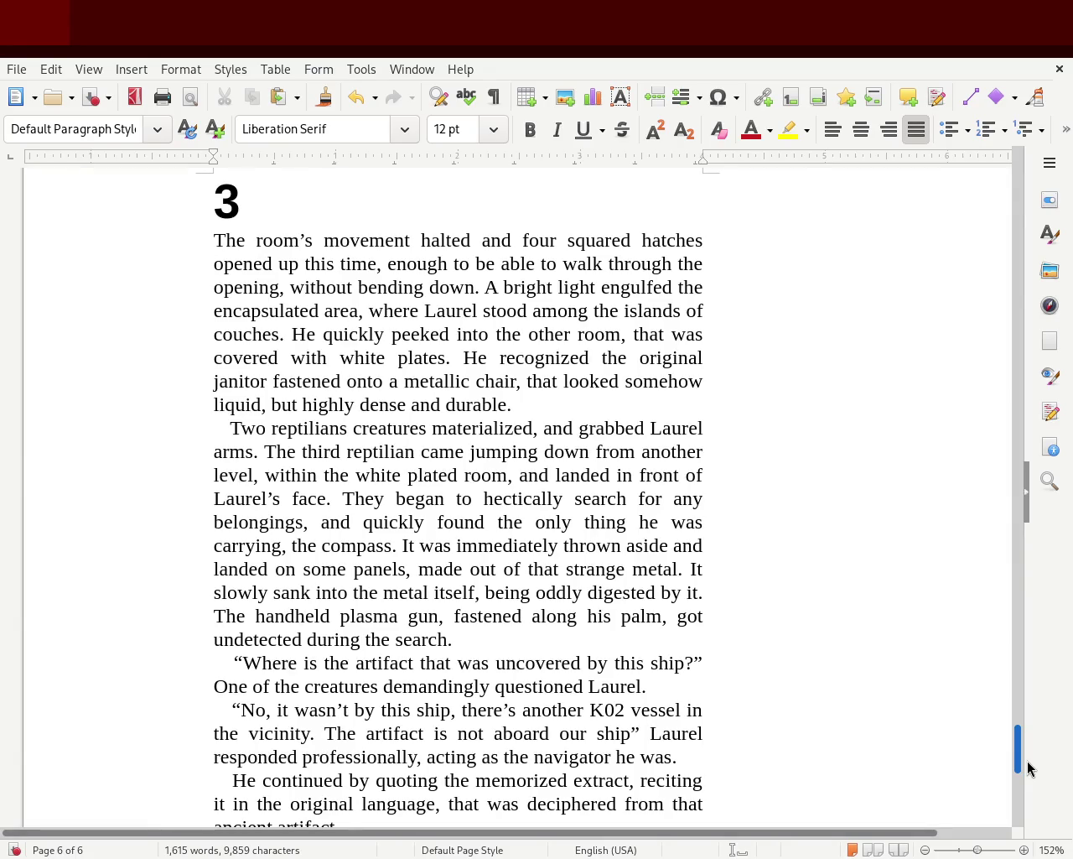
{"action": "left_click_drag", "start_coordinate": [1028, 761], "coordinate": [1030, 794]}
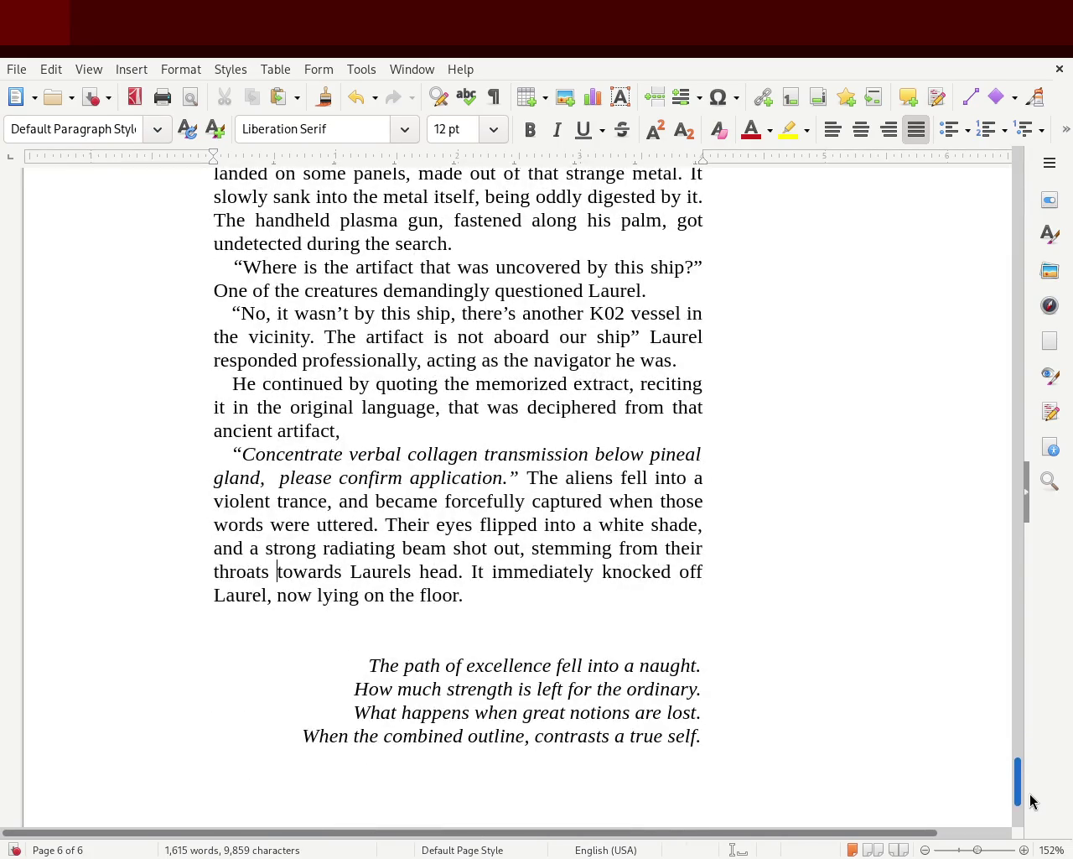
{"action": "left_click_drag", "start_coordinate": [1031, 801], "coordinate": [1032, 815]}
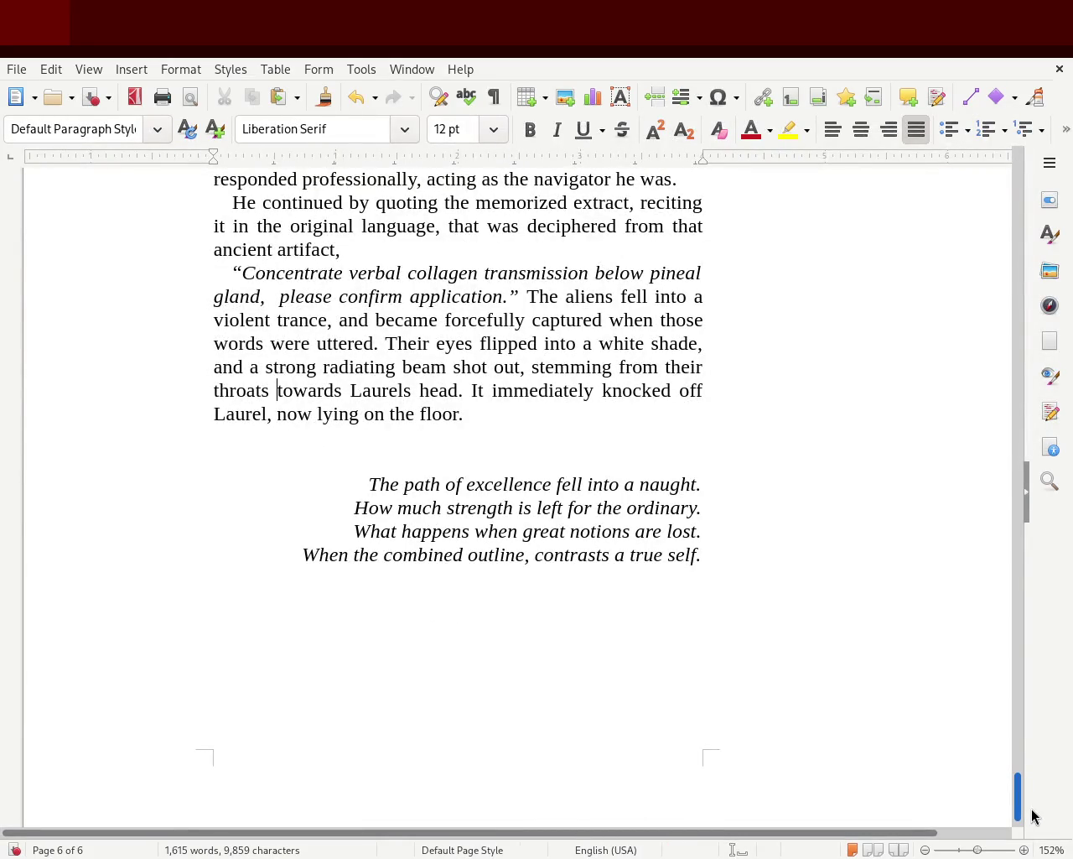
{"action": "mouse_move", "coordinate": [1033, 816]}
{"action": "left_mouse_down"}
{"action": "mouse_move", "coordinate": [1030, 738]}
{"action": "mouse_move", "coordinate": [1031, 816]}
{"action": "left_mouse_up"}
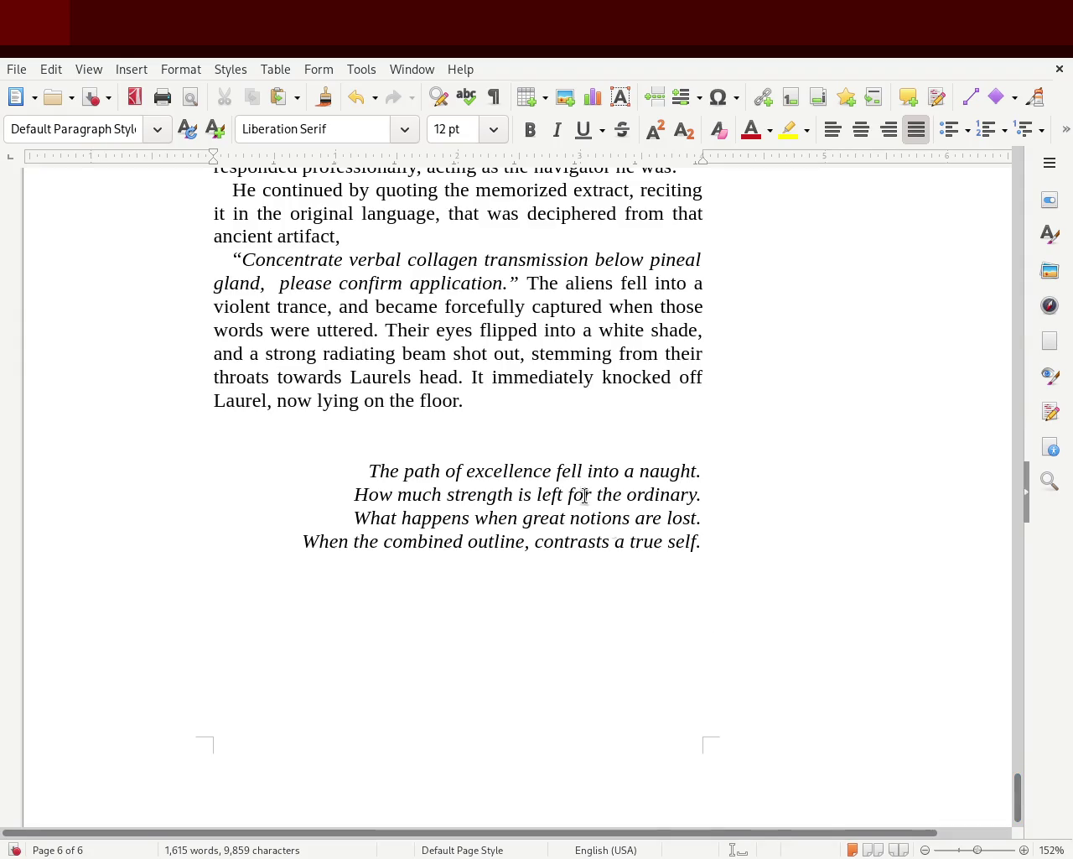
Below 'floor.', start a non-italic paragraph: 'He found himself waking up though not fully…'.
{"action": "left_click", "coordinate": [497, 431]}
{"action": "key", "text": "ctrl+i"}
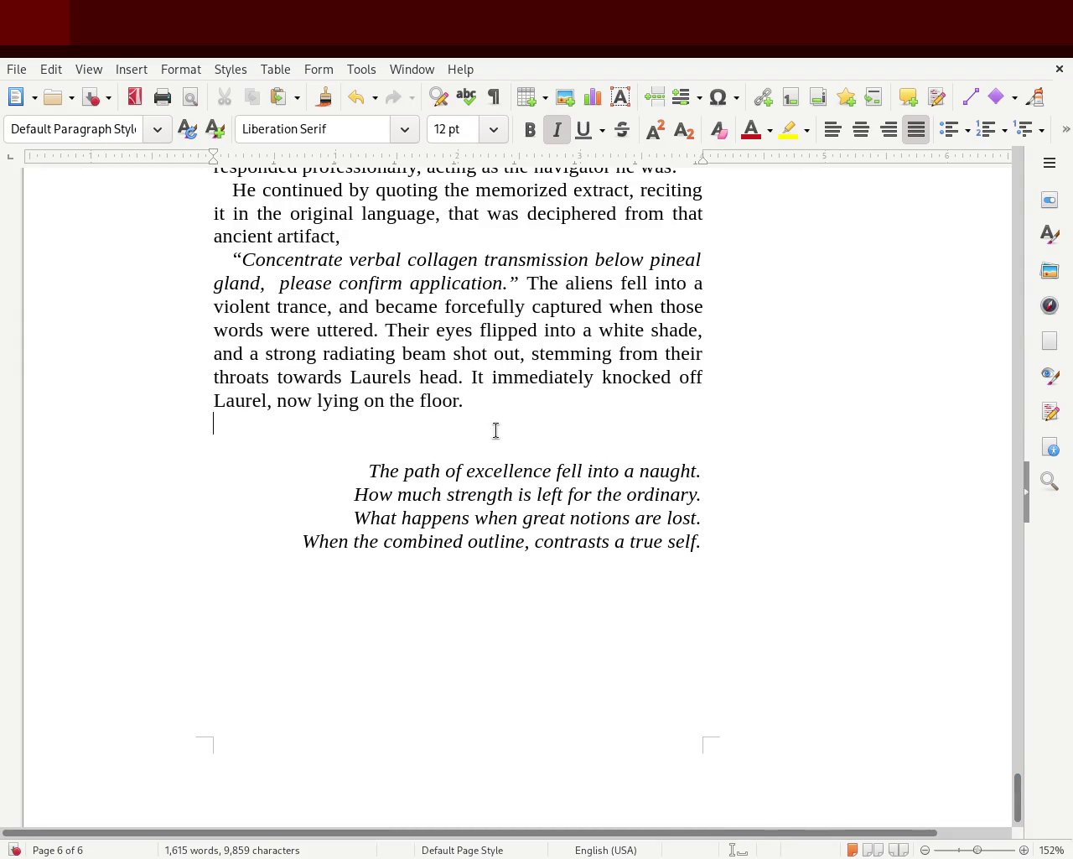
{"action": "key", "text": "Delete"}
{"action": "key", "text": "ctrl+z"}
{"action": "type", "text": "\""}
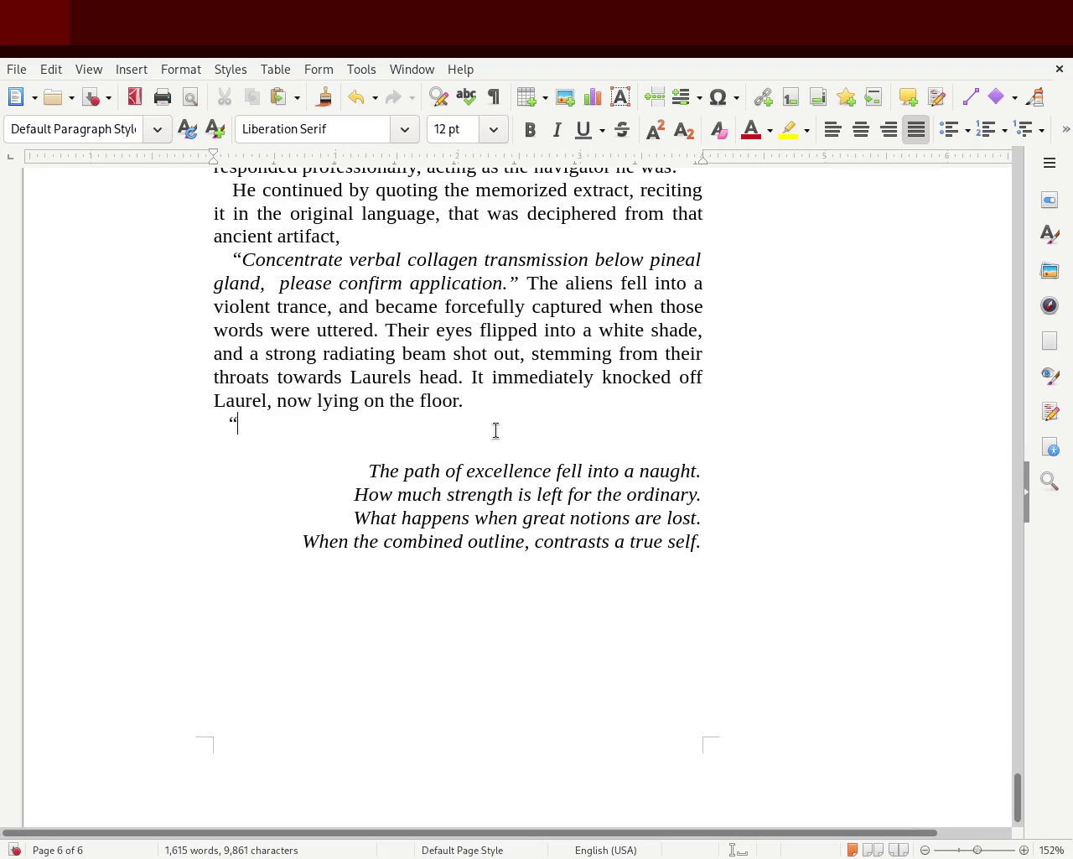
{"action": "key", "text": "BackSpace"}
{"action": "type", "text": "Laruel"}
{"action": "key", "text": "BackSpace"}
{"action": "key", "text": "BackSpace"}
{"action": "key", "text": "BackSpace"}
{"action": "key", "text": "BackSpace"}
{"action": "key", "text": "BackSpace"}
{"action": "key", "text": "BackSpace"}
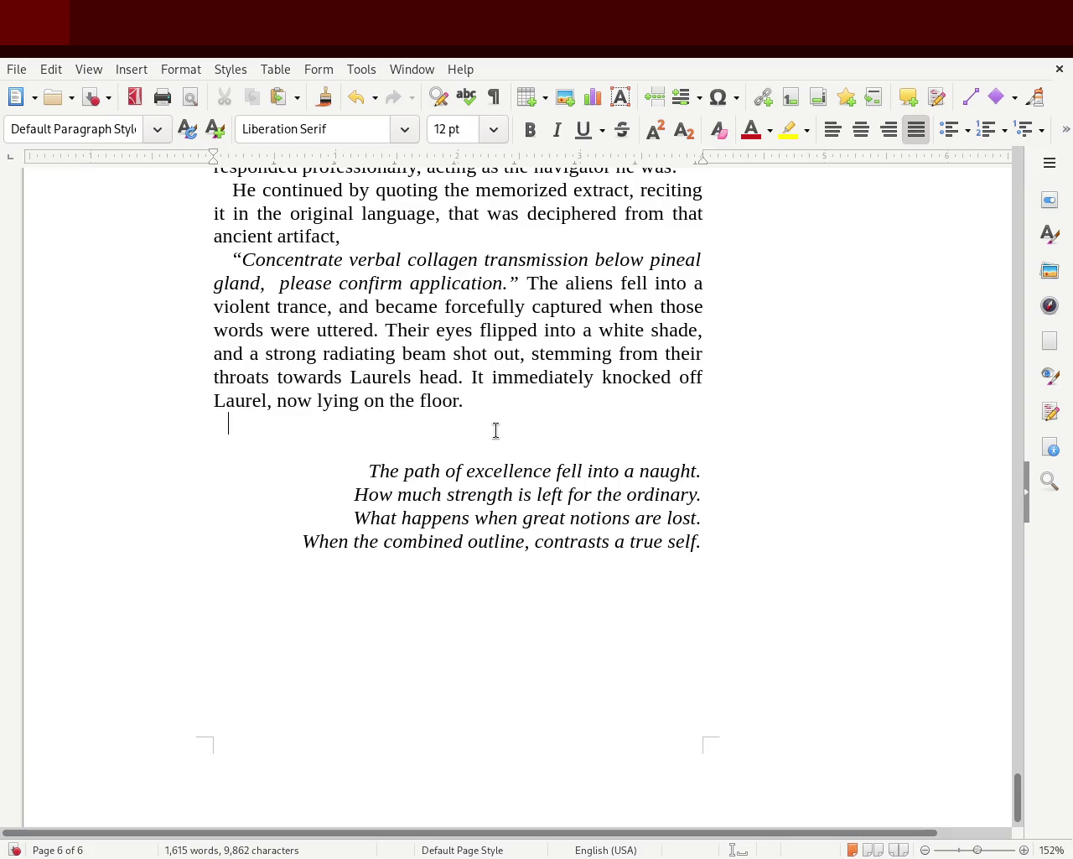
{"action": "type", "text": "He found himself"}
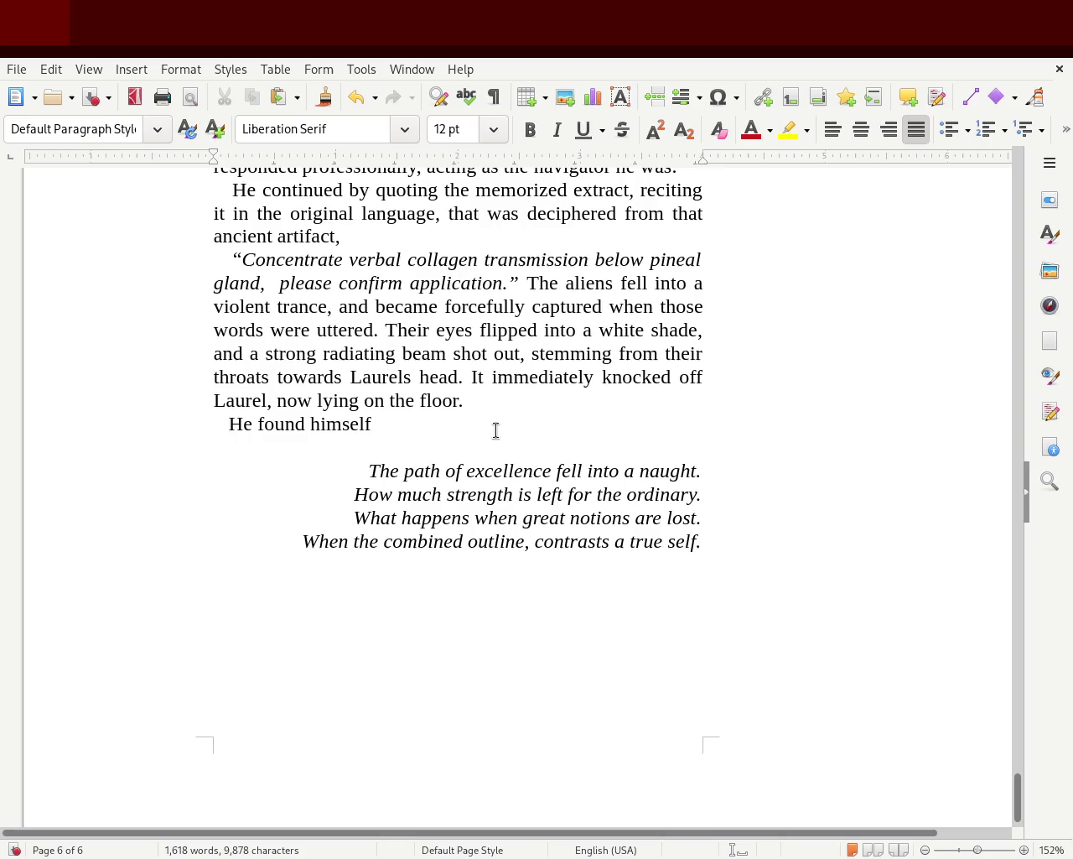
{"action": "type", "text": " waking up through"}
{"action": "key", "text": "BackSpace"}
{"action": "key", "text": "BackSpace"}
{"action": "key", "text": "BackSpace"}
{"action": "key", "text": "BackSpace"}
{"action": "key", "text": "BackSpace"}
{"action": "type", "text": "ough not fully "}
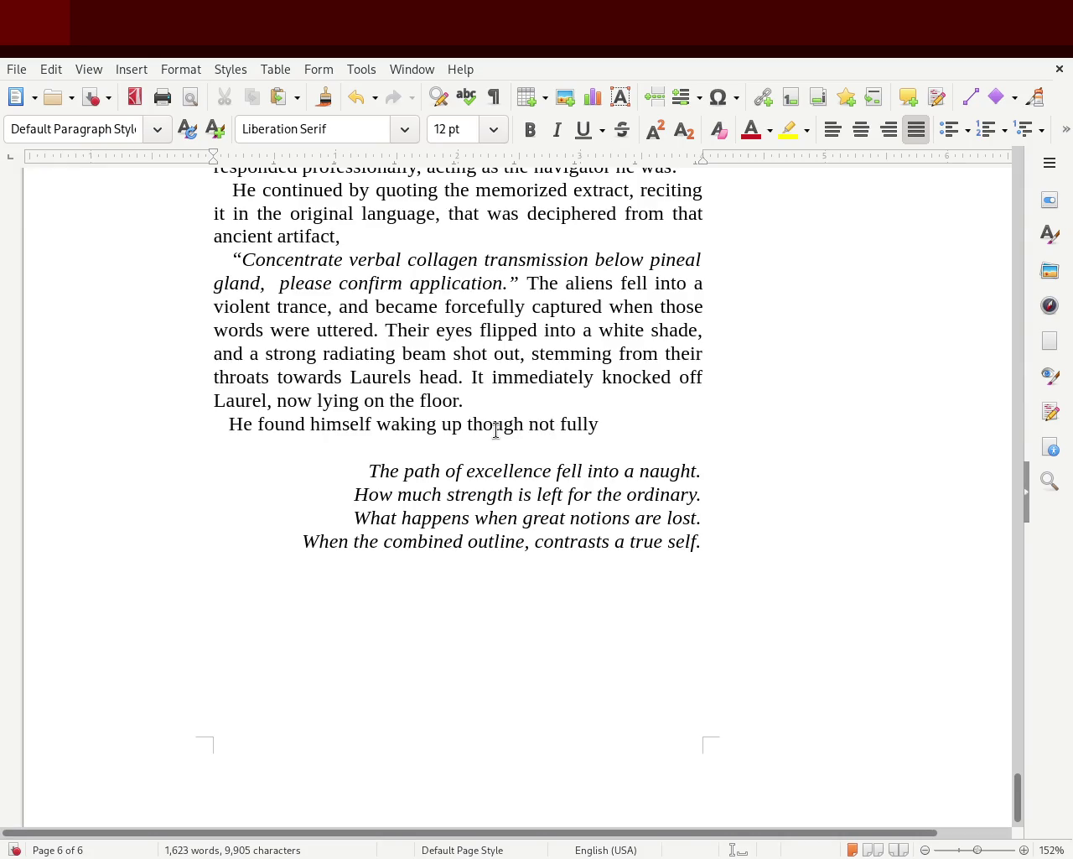
{"action": "type", "text": "unde"}
Finish it with 'understanding how he ended up walking on the surface of a planet, rather than being hijacked up in space.'.
{"action": "key", "text": "BackSpace"}
{"action": "type", "text": "derstaing"}
{"action": "type", "text": " how he ended up "}
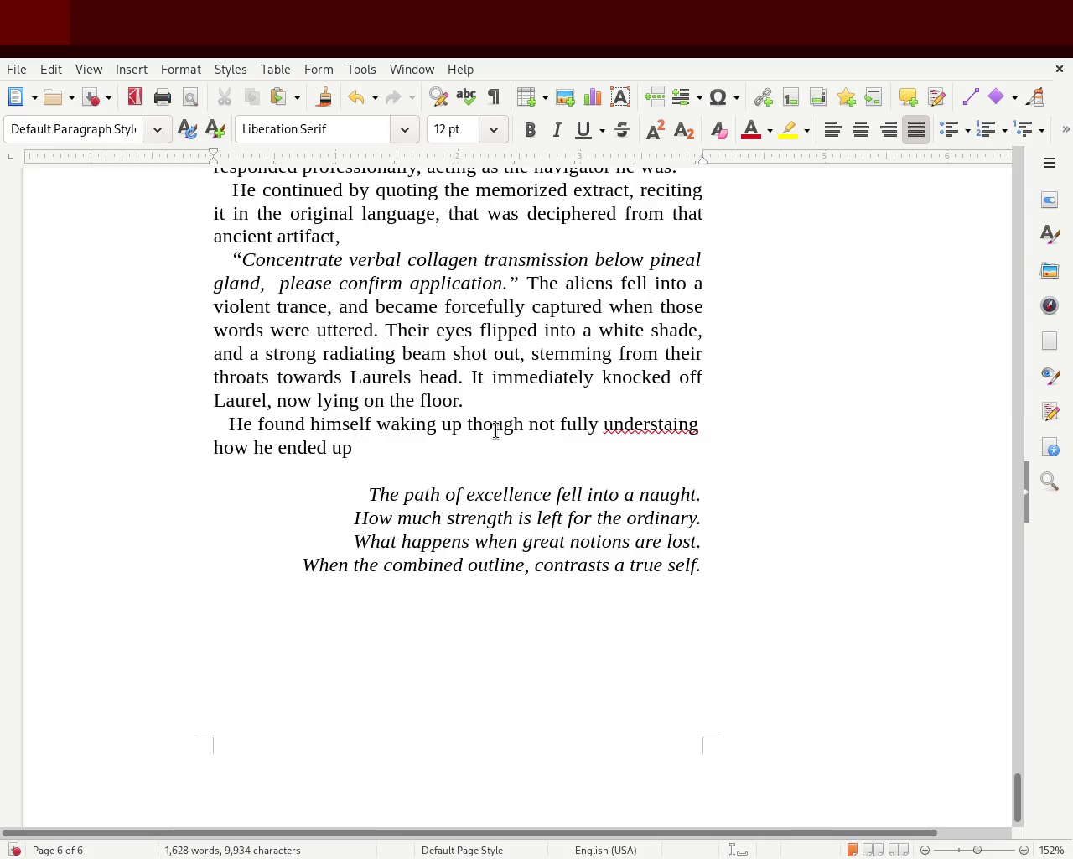
{"action": "type", "text": "walking "}
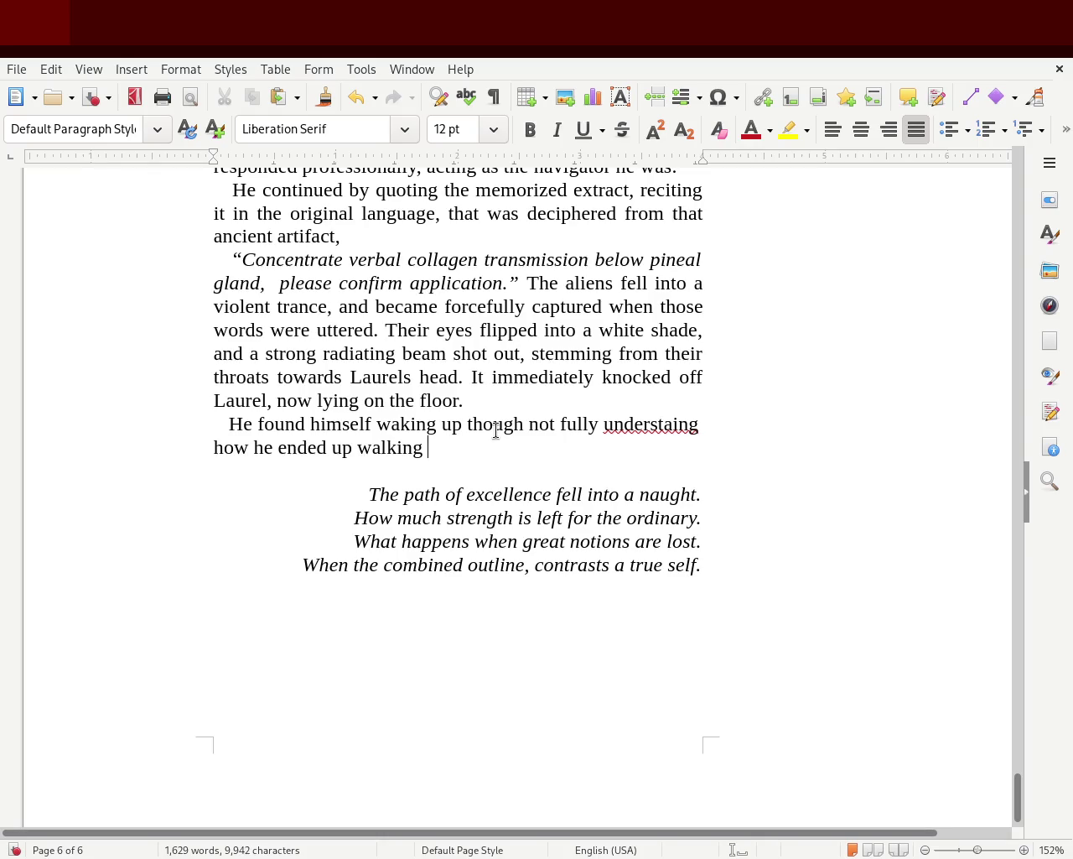
{"action": "type", "text": "on the surface of a b"}
{"action": "key", "text": "BackSpace"}
{"action": "type", "text": "planet"}
{"action": "key", "text": "BackSpace"}
{"action": "type", "text": "et, rather than being "}
{"action": "type", "text": "hijacked up in space."}
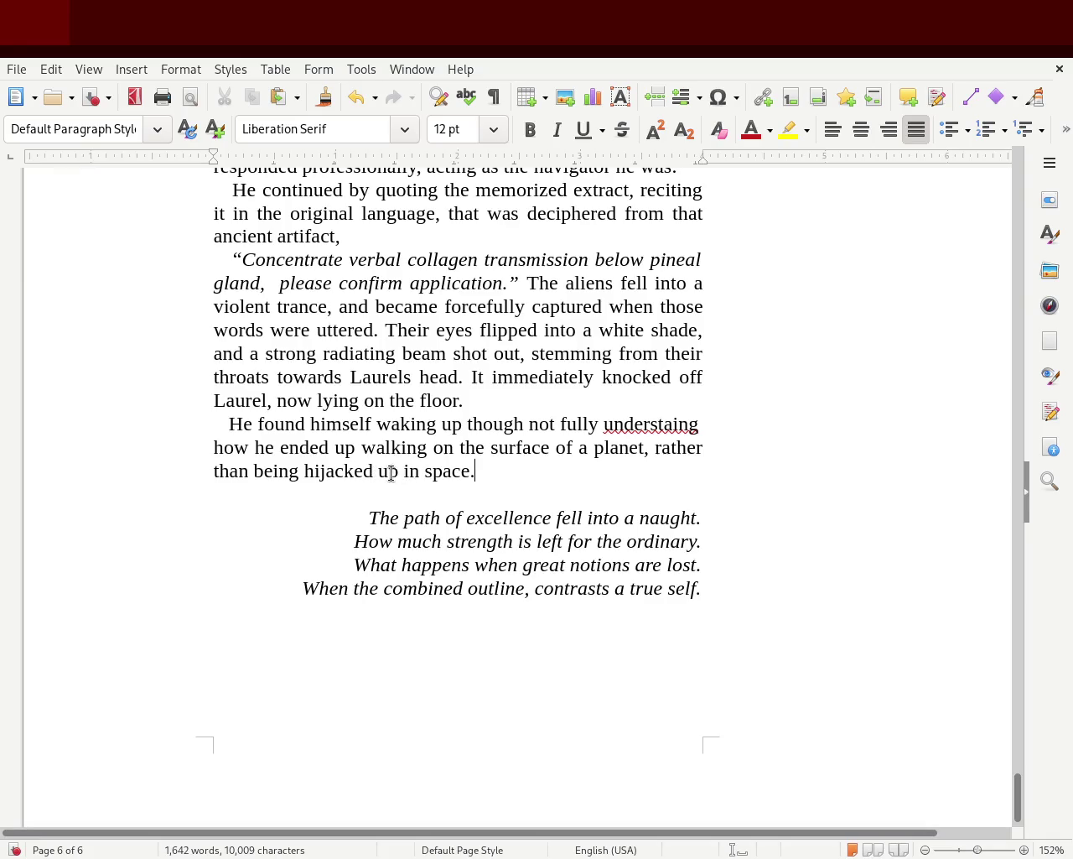
{"action": "left_click_drag", "start_coordinate": [379, 472], "coordinate": [475, 472]}
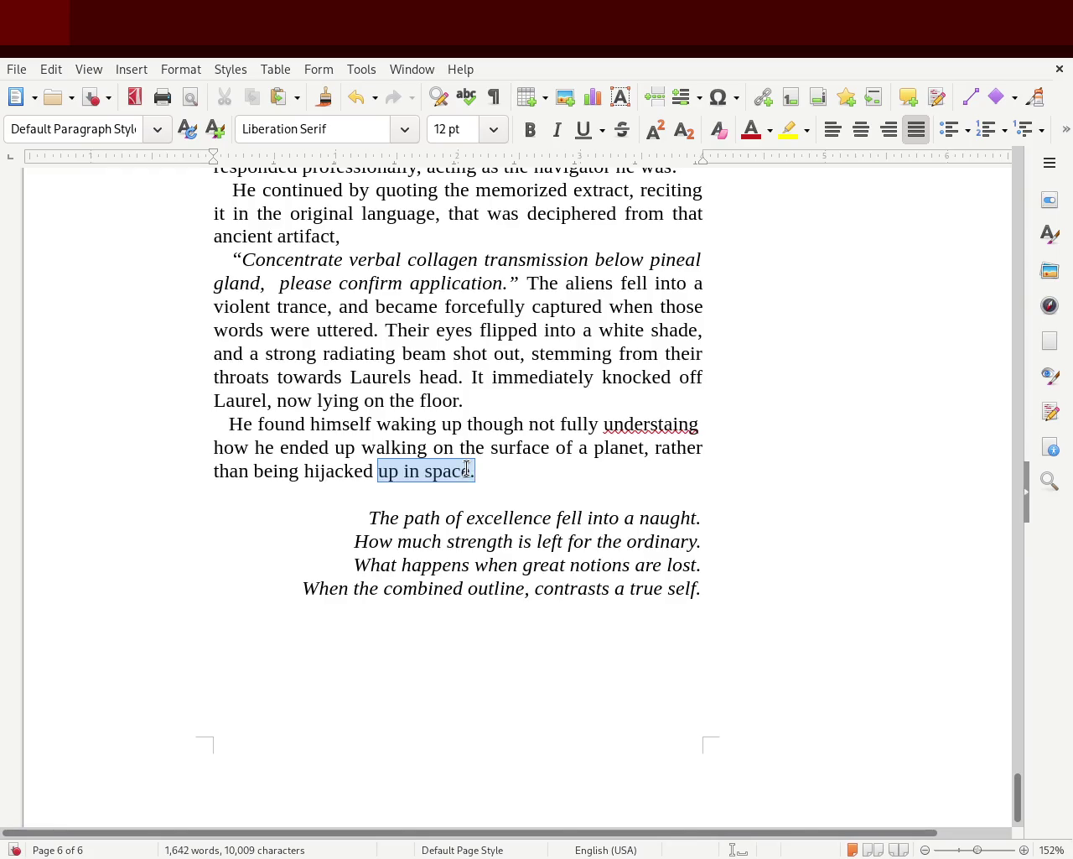
Replace 'up in space' with 'aboard his spaceship' and change 'not fully' to 'not able to'.
{"action": "type", "text": "aboard his spaceship"}
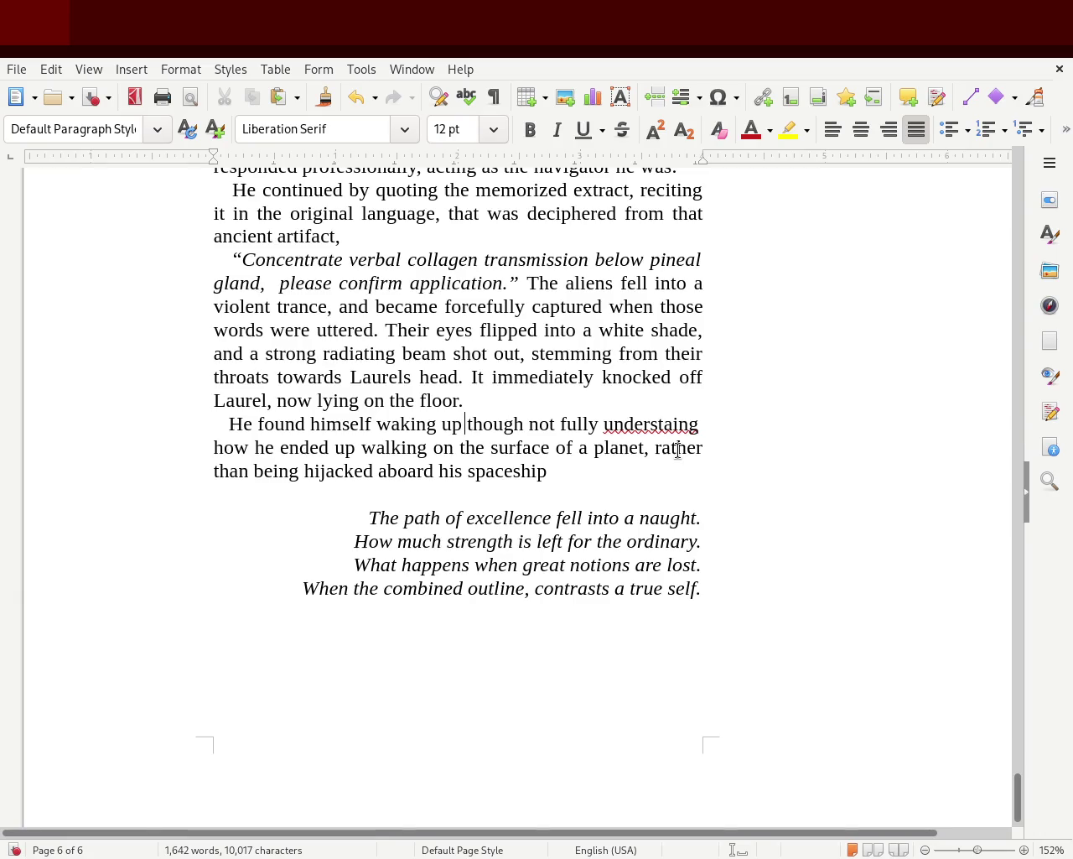
{"action": "type", "text": ","}
{"action": "key", "text": "Right"}
{"action": "key", "text": "Right"}
{"action": "key", "text": "Right"}
{"action": "key", "text": "Right"}
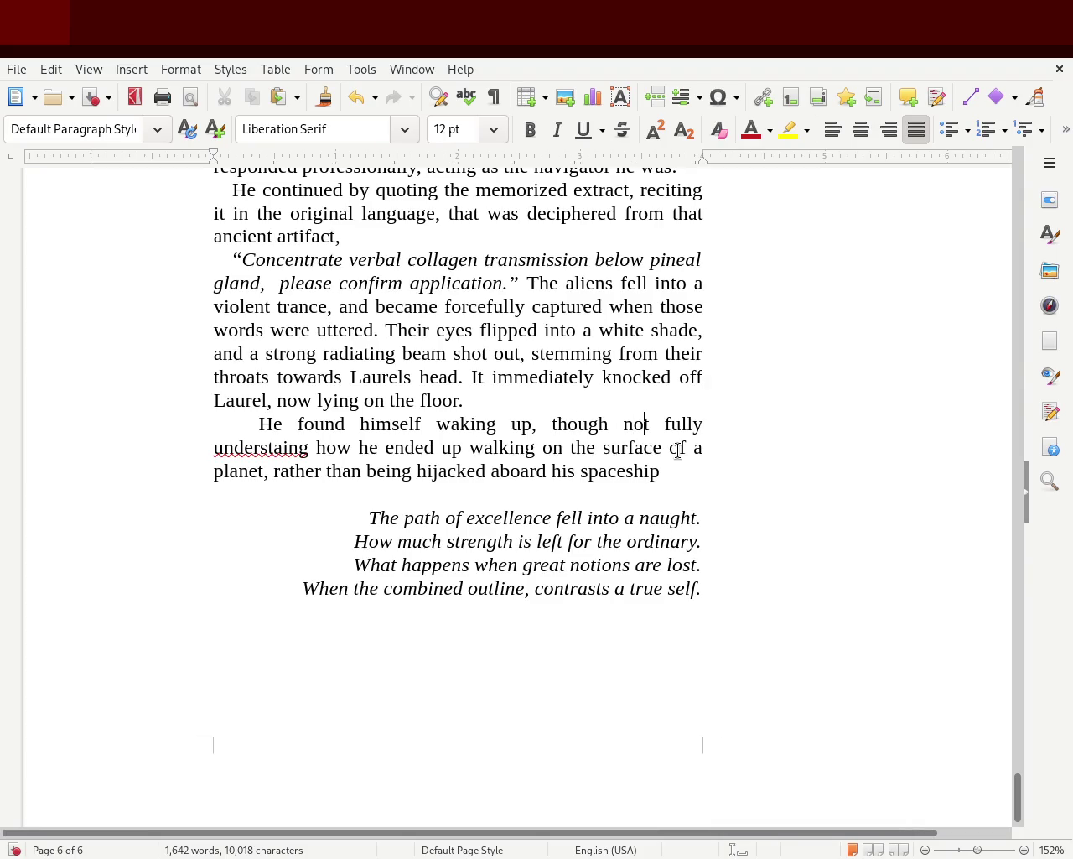
{"action": "key", "text": "Right"}
{"action": "key", "text": "Delete"}
{"action": "key", "text": "Delete"}
{"action": "key", "text": "Delete"}
{"action": "key", "text": "Delete"}
{"action": "key", "text": "Delete"}
{"action": "type", "text": "able"}
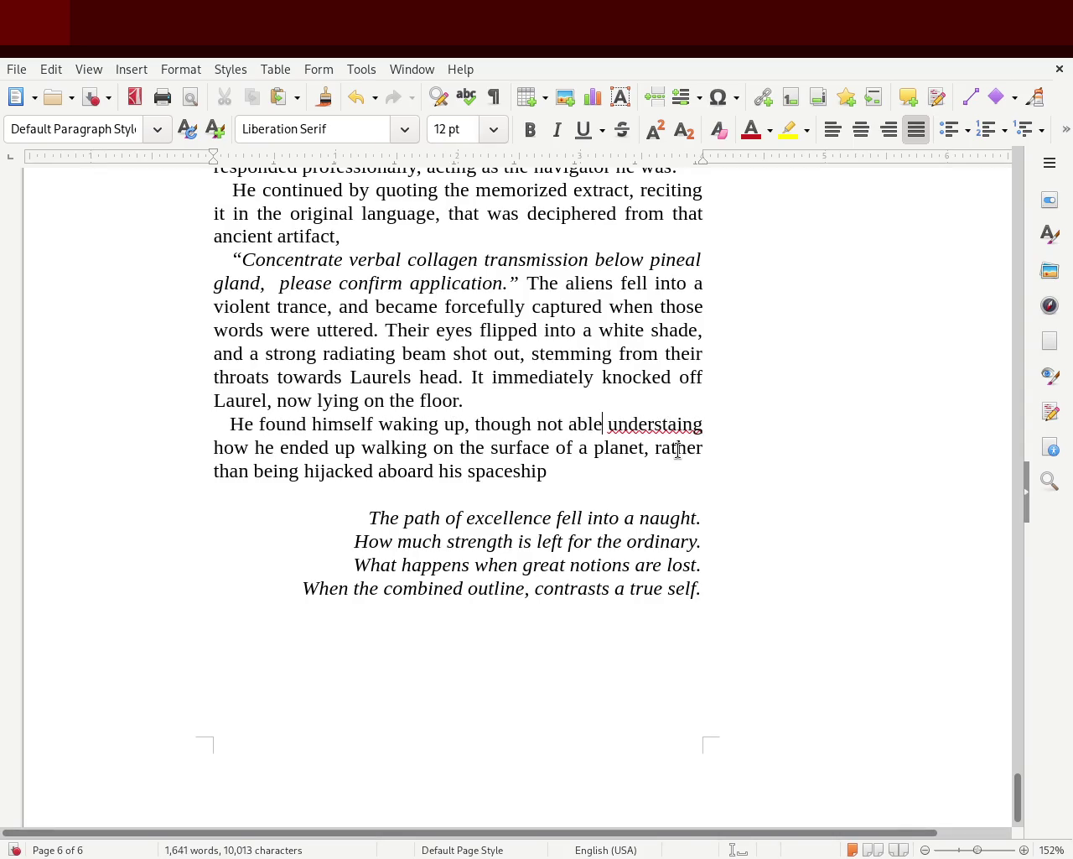
{"action": "type", "text": " to"}
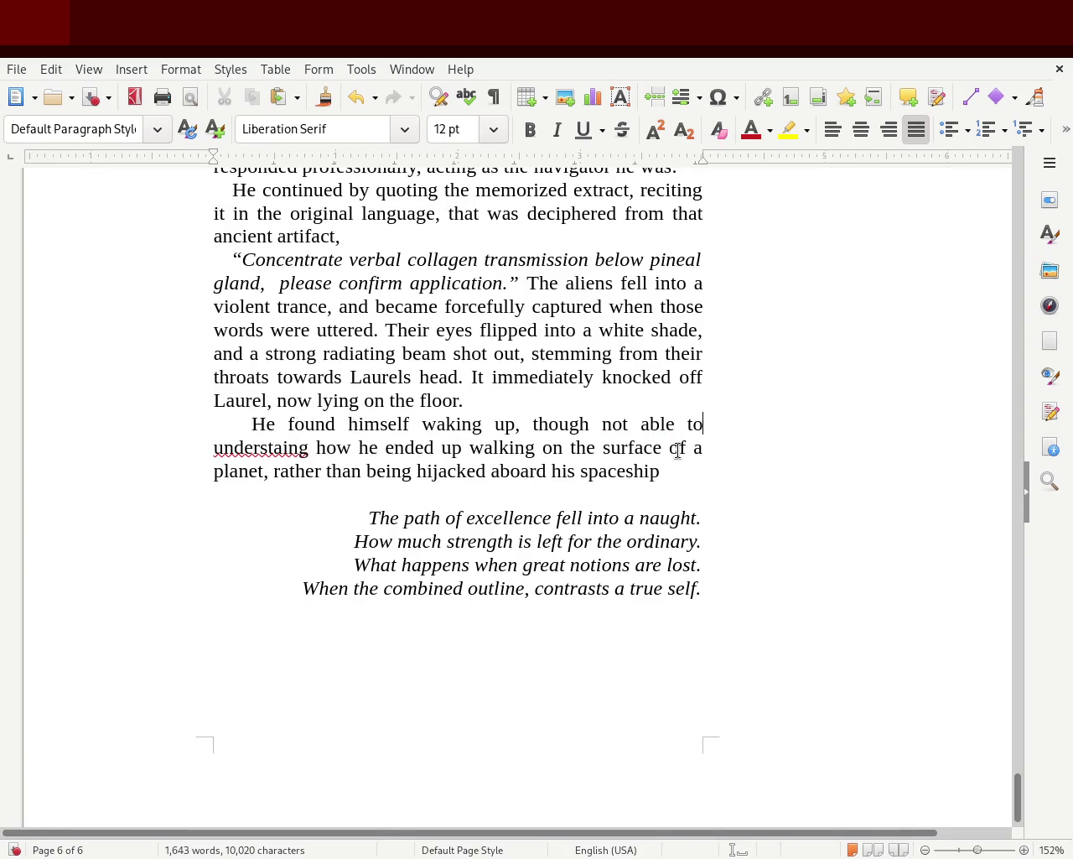
Correct 'understaing' to 'understand', drop 'up walking', change 'on' to 'being on' and 'a' to 'uknown'.
{"action": "double_click", "coordinate": [274, 447]}
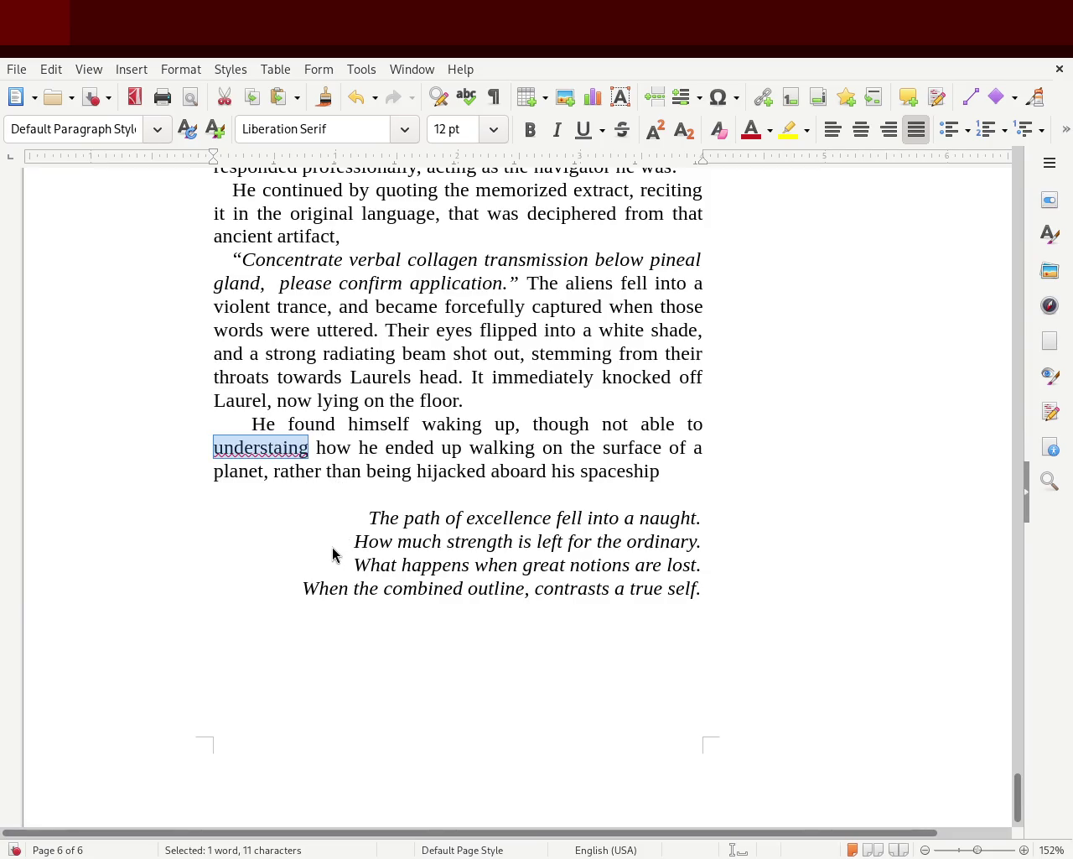
{"action": "type", "text": "understand"}
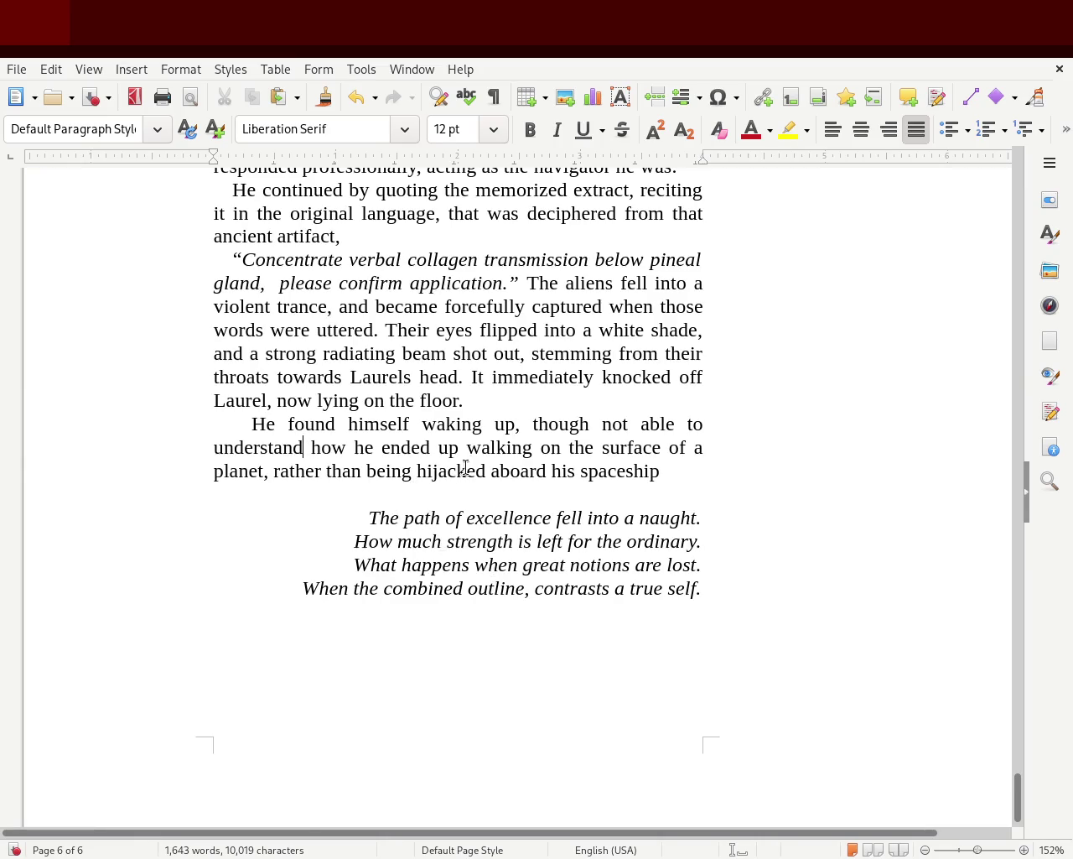
{"action": "double_click", "coordinate": [444, 447]}
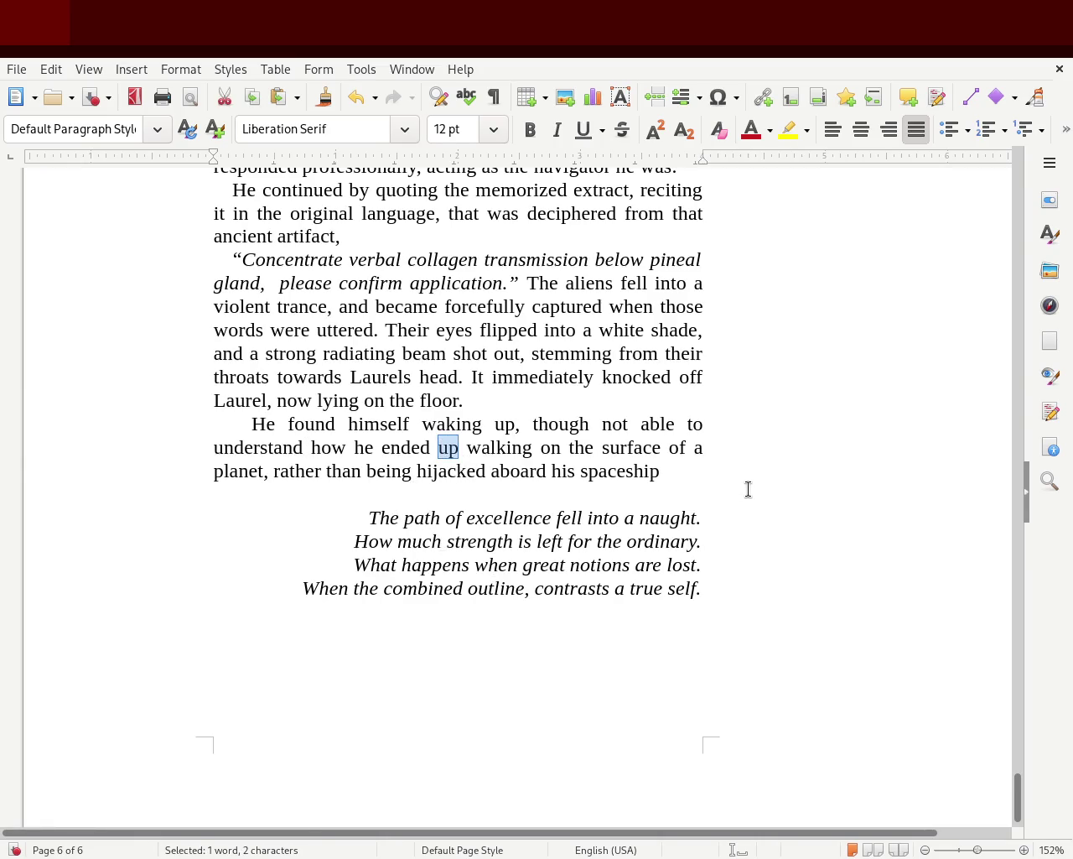
{"action": "key", "text": "Delete"}
{"action": "key", "text": "Delete"}
{"action": "key", "text": "Delete"}
{"action": "key", "text": "Delete"}
{"action": "key", "text": "Delete"}
{"action": "key", "text": "Delete"}
{"action": "key", "text": "Delete"}
{"action": "key", "text": "Delete"}
{"action": "key", "text": "Delete"}
{"action": "key", "text": "Delete"}
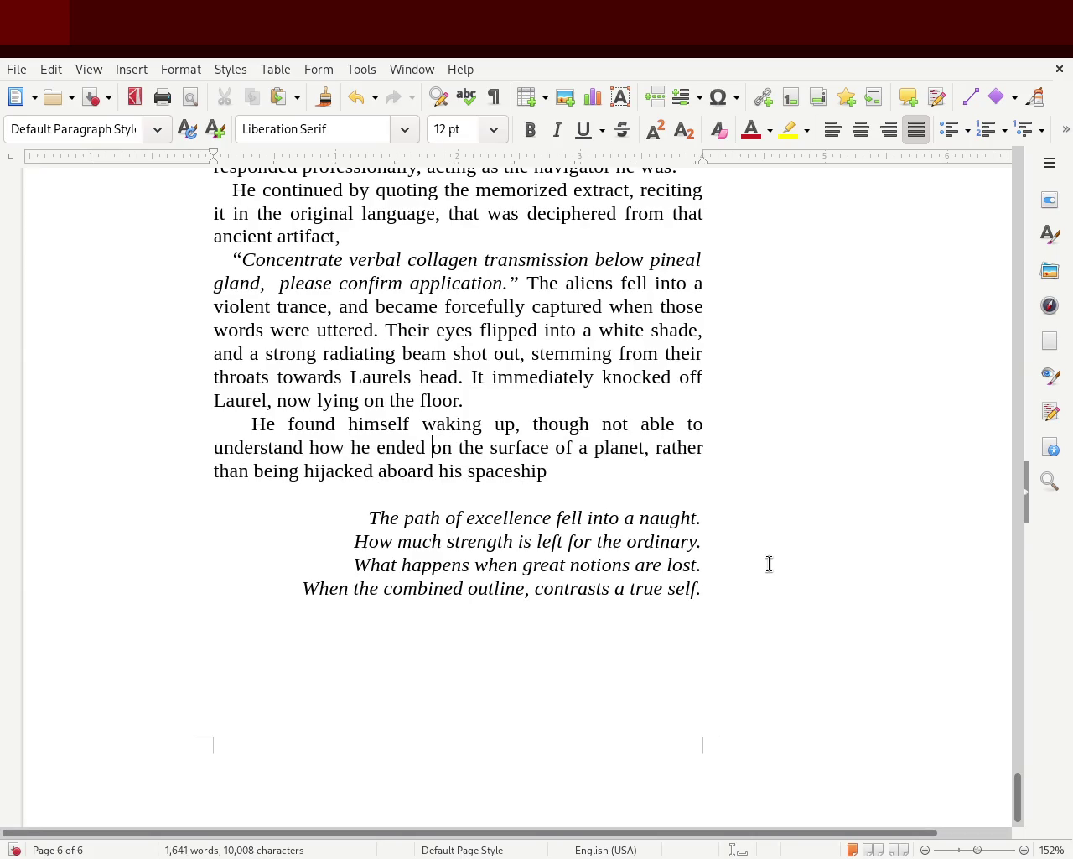
{"action": "left_click", "coordinate": [471, 446]}
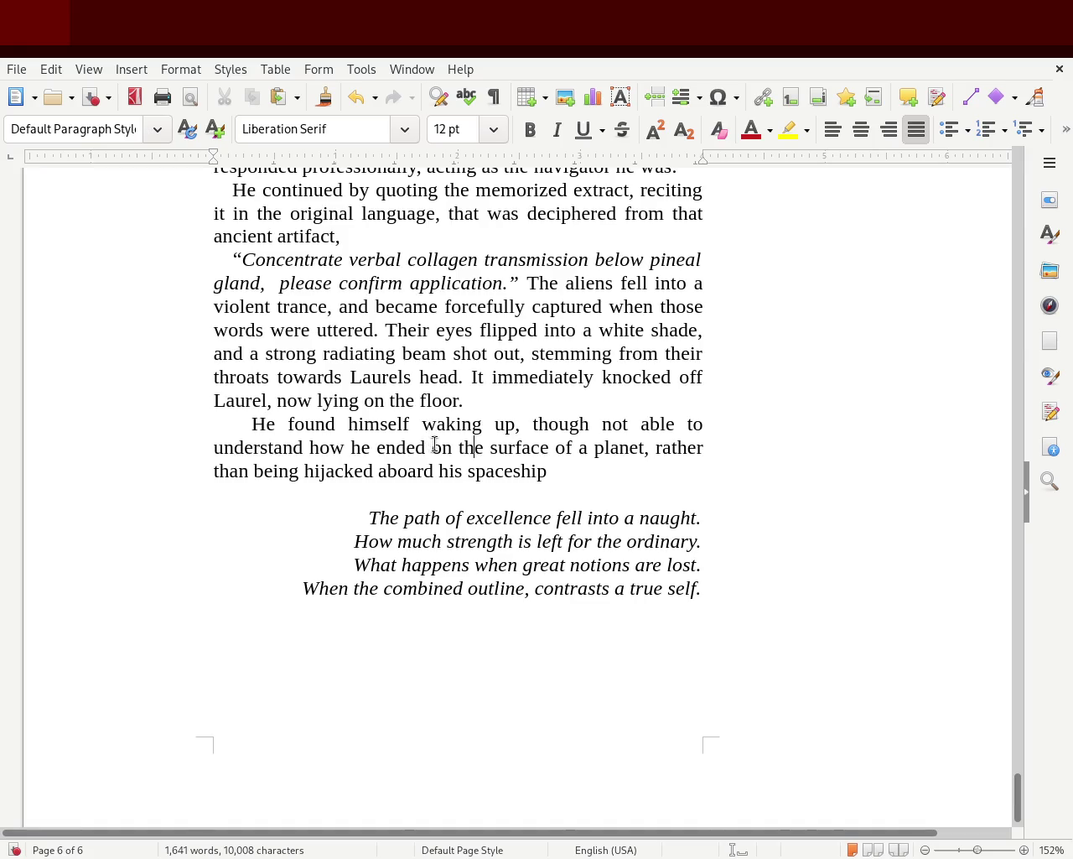
{"action": "double_click", "coordinate": [439, 445]}
{"action": "type", "text": "being on"}
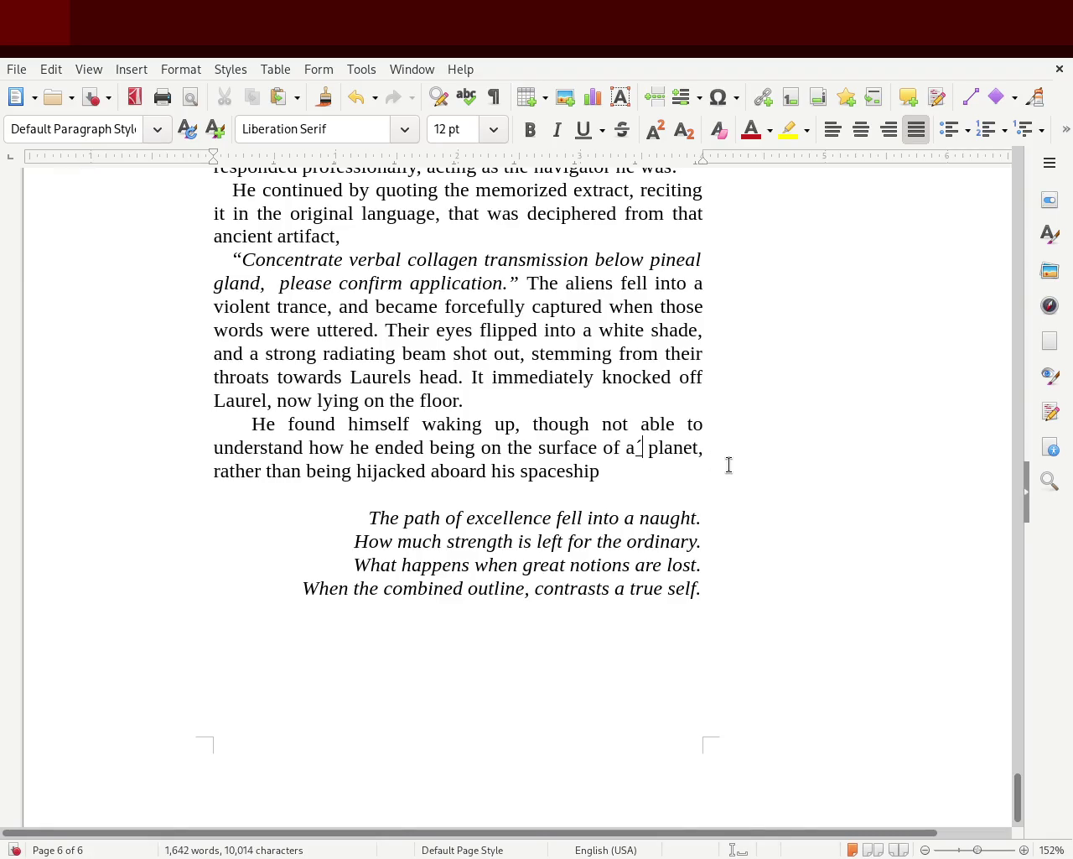
{"action": "key", "text": "BackSpace"}
{"action": "type", "text": "u"}
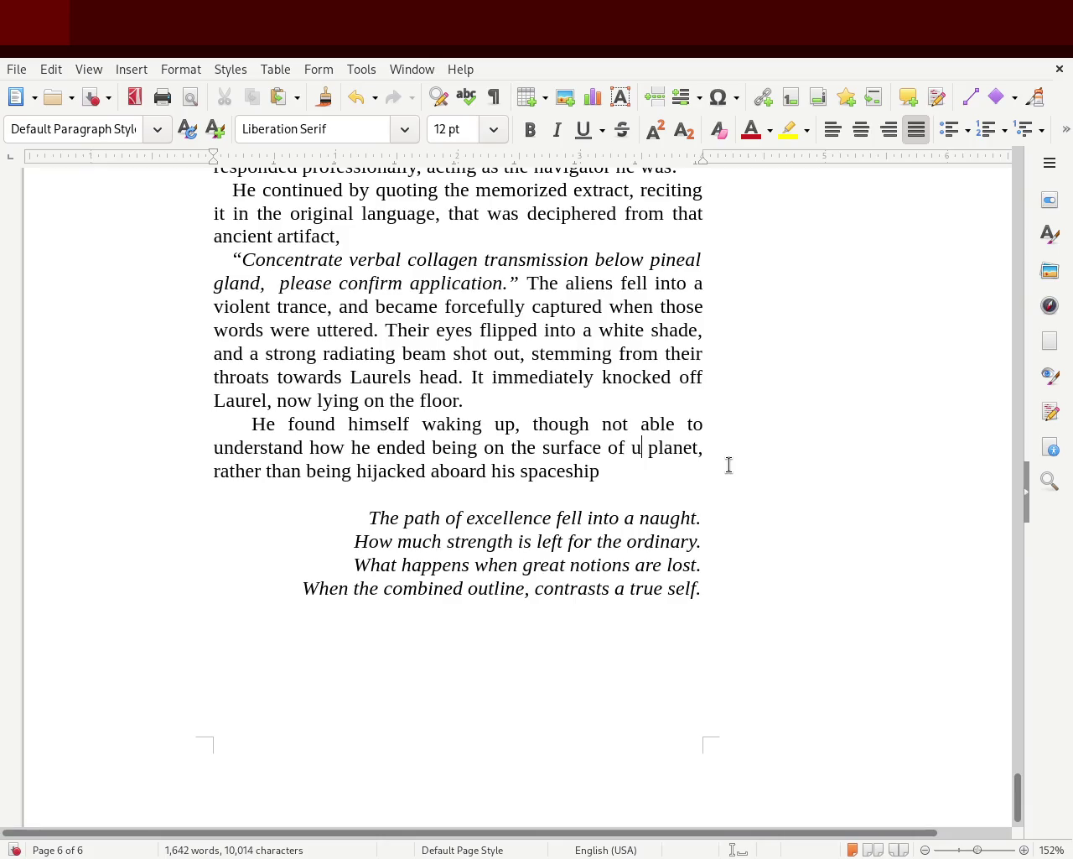
{"action": "type", "text": "known"}
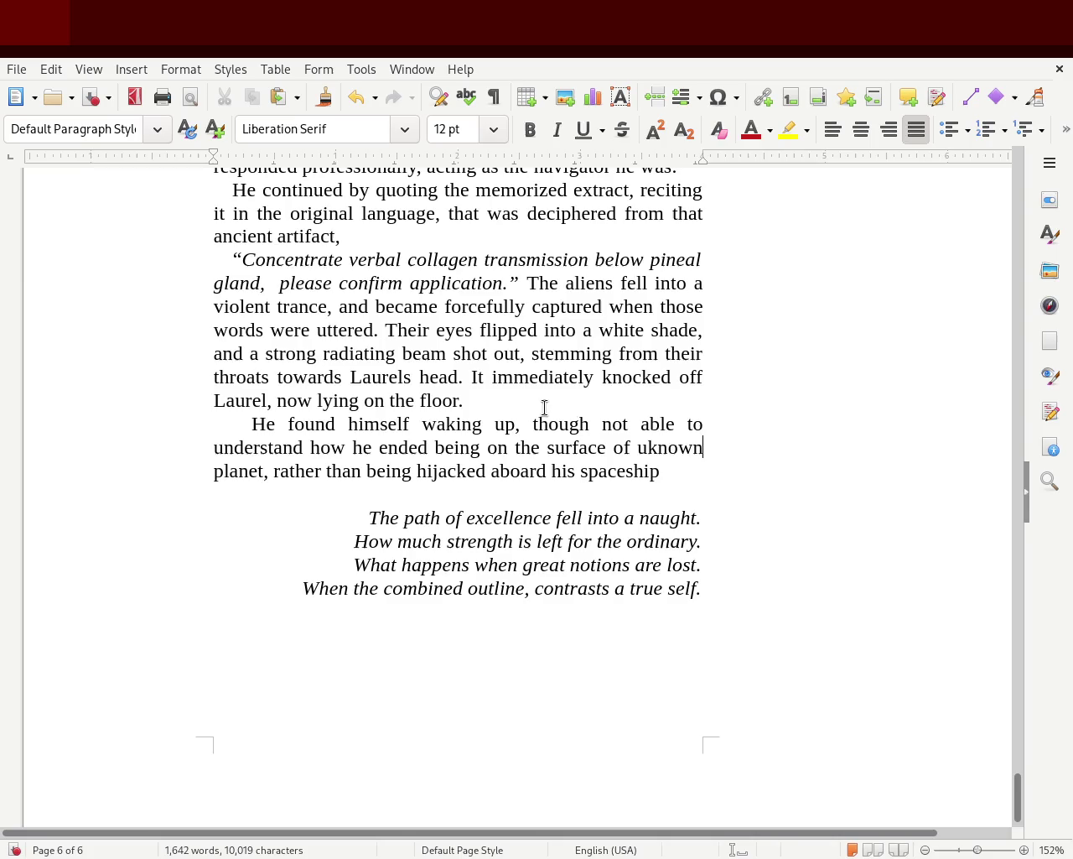
Insert 'He then faced out of sight.' after 'floor.', bringing the story to 1,648 words.
{"action": "left_click", "coordinate": [468, 399]}
{"action": "type", "text": "S"}
{"action": "key", "text": "BackSpace"}
{"action": "type", "text": "He imme"}
{"action": "key", "text": "BackSpace"}
{"action": "key", "text": "BackSpace"}
{"action": "key", "text": "BackSpace"}
{"action": "type", "text": "then fa"}
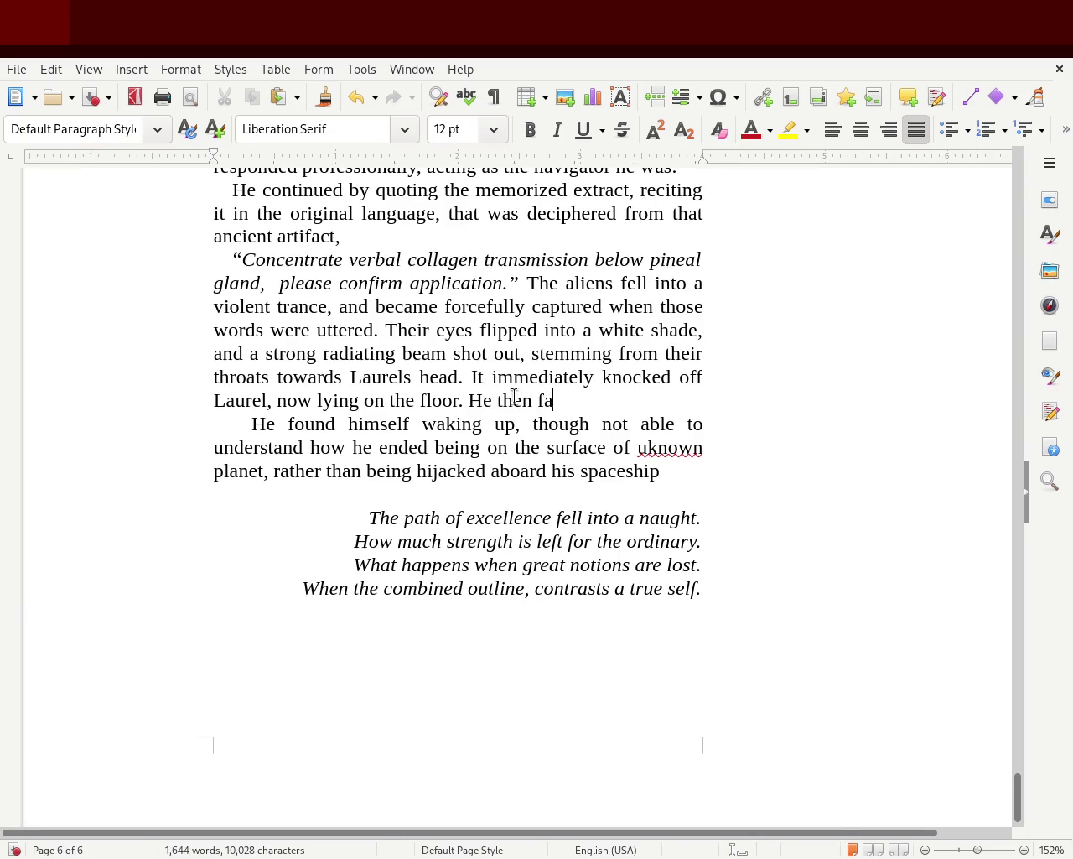
{"action": "type", "text": "ced"}
{"action": "key", "text": "BackSpace"}
{"action": "key", "text": "BackSpace"}
{"action": "key", "text": "BackSpace"}
{"action": "type", "text": "ced out."}
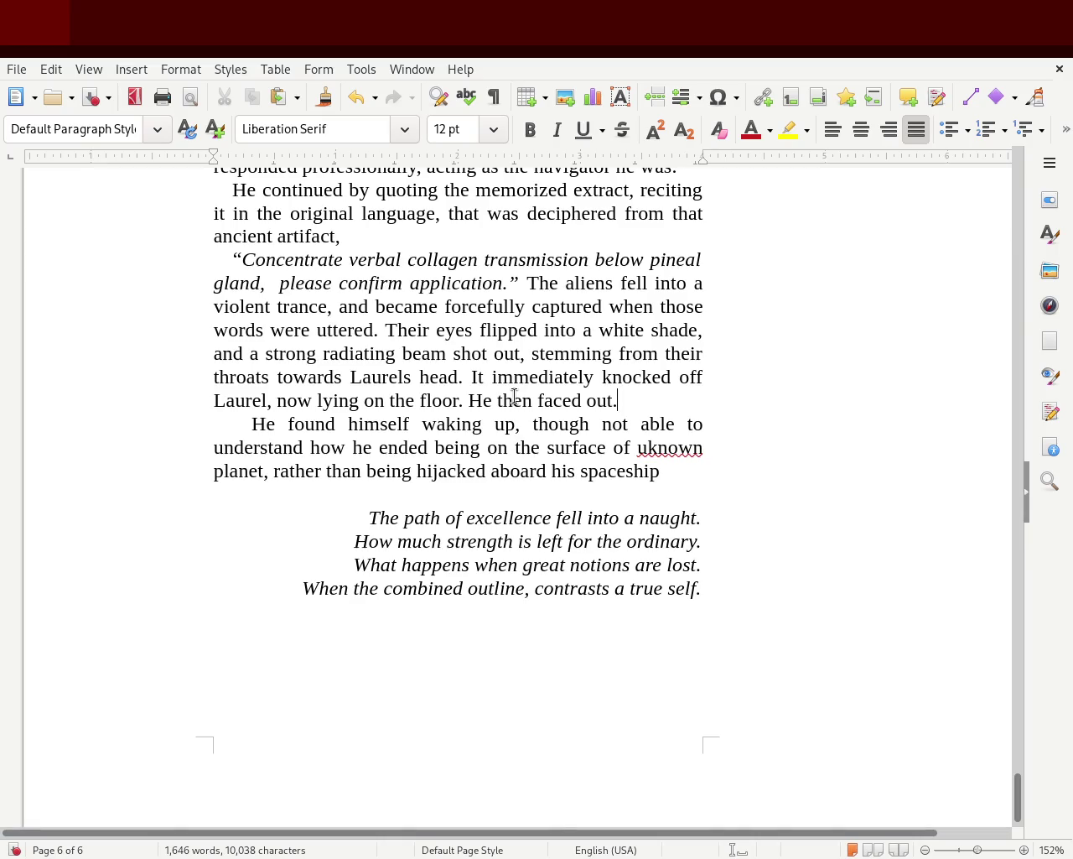
{"action": "key", "text": "BackSpace"}
{"action": "type", "text": "leaving his"}
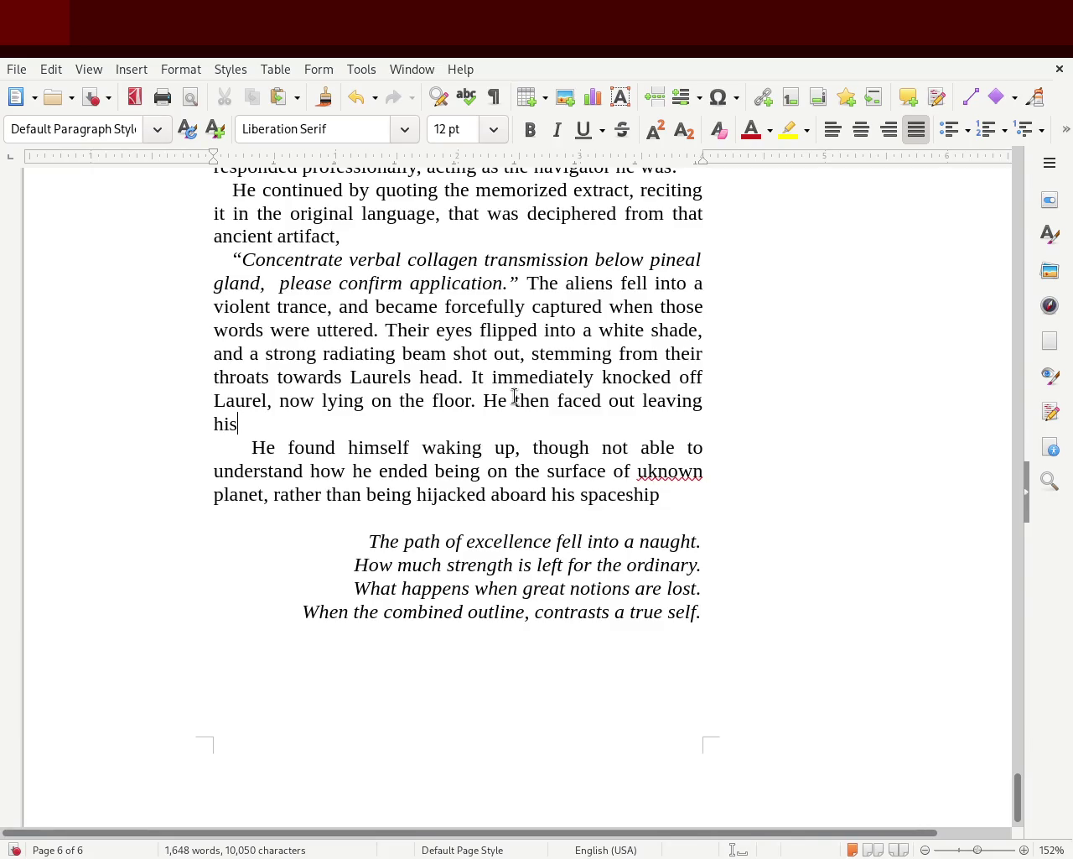
{"action": "key", "text": "BackSpace"}
{"action": "key", "text": "BackSpace"}
{"action": "key", "text": "BackSpace"}
{"action": "key", "text": "BackSpace"}
{"action": "key", "text": "BackSpace"}
{"action": "key", "text": "BackSpace"}
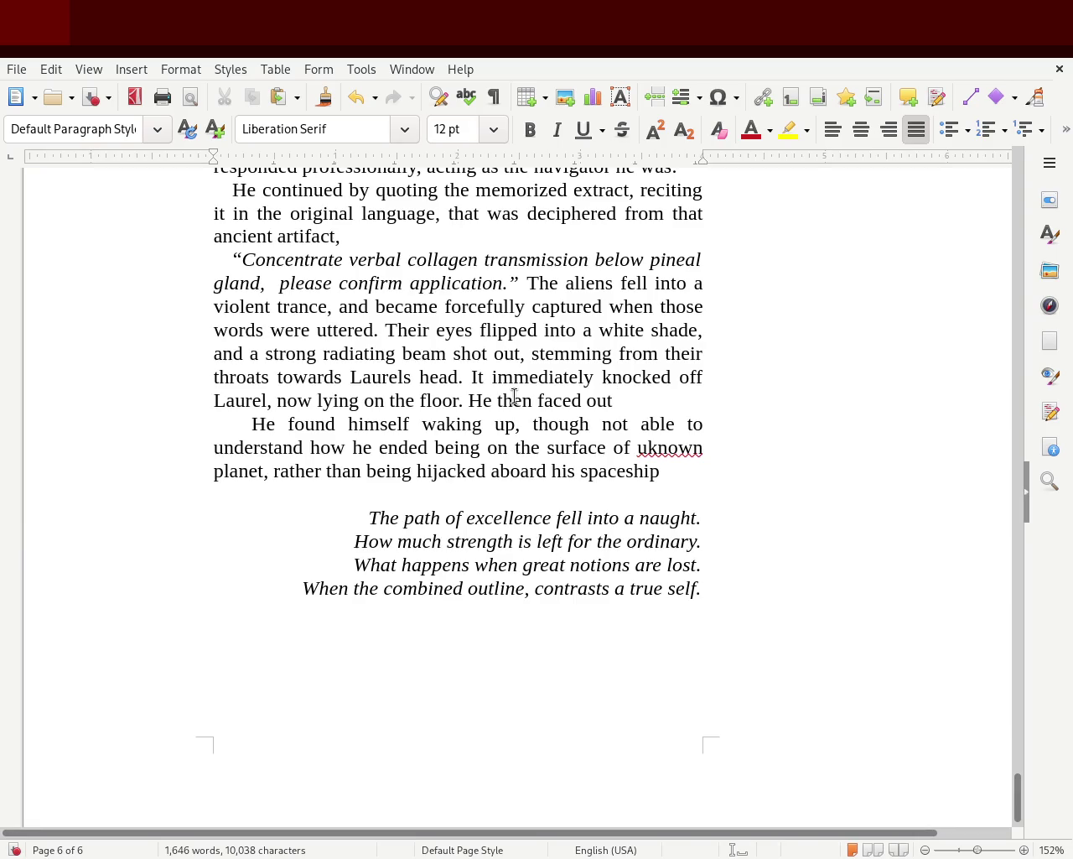
{"action": "key", "text": "BackSpace"}
{"action": "key", "text": "BackSpace"}
{"action": "key", "text": "BackSpace"}
{"action": "key", "text": "BackSpace"}
{"action": "key", "text": "BackSpace"}
{"action": "type", "text": "out of sight."}
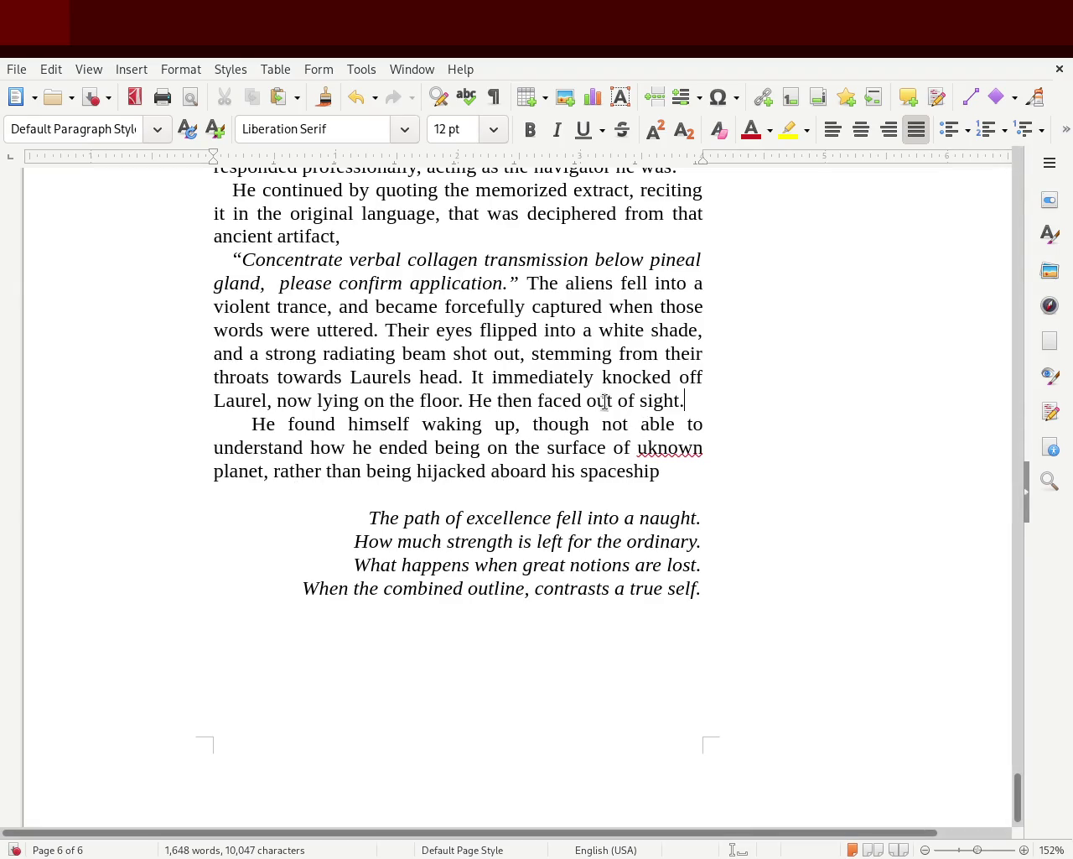
Begin respelling 'faced' as 'phased' in the sentence after 'He then'.
{"action": "left_click", "coordinate": [539, 400]}
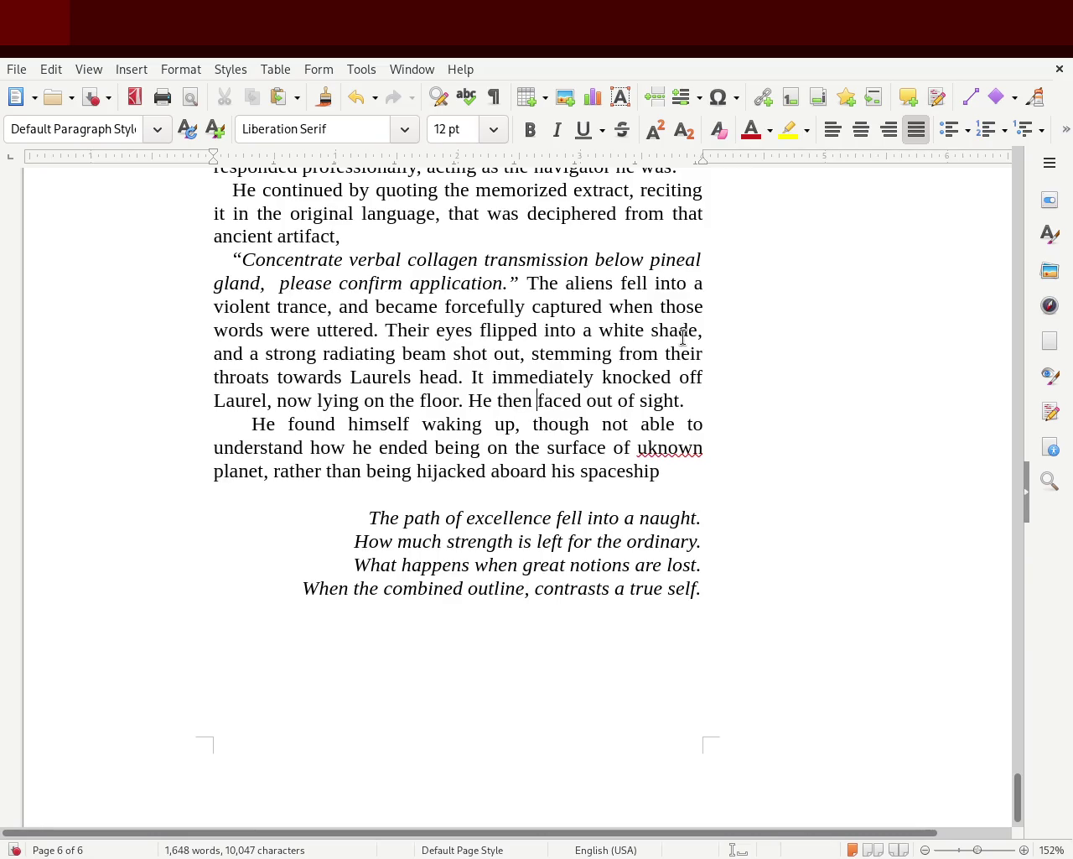
{"action": "type", "text": "ph"}
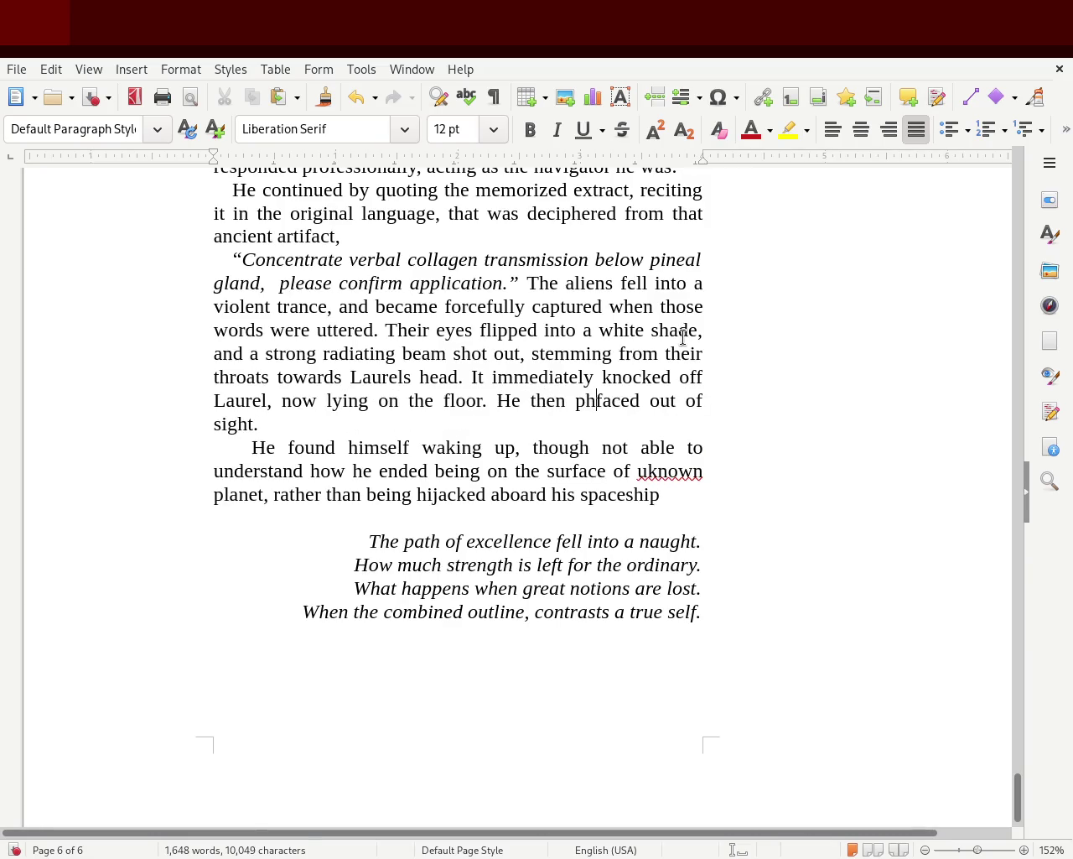
{"action": "key", "text": "Delete"}
{"action": "key", "text": "Delete"}
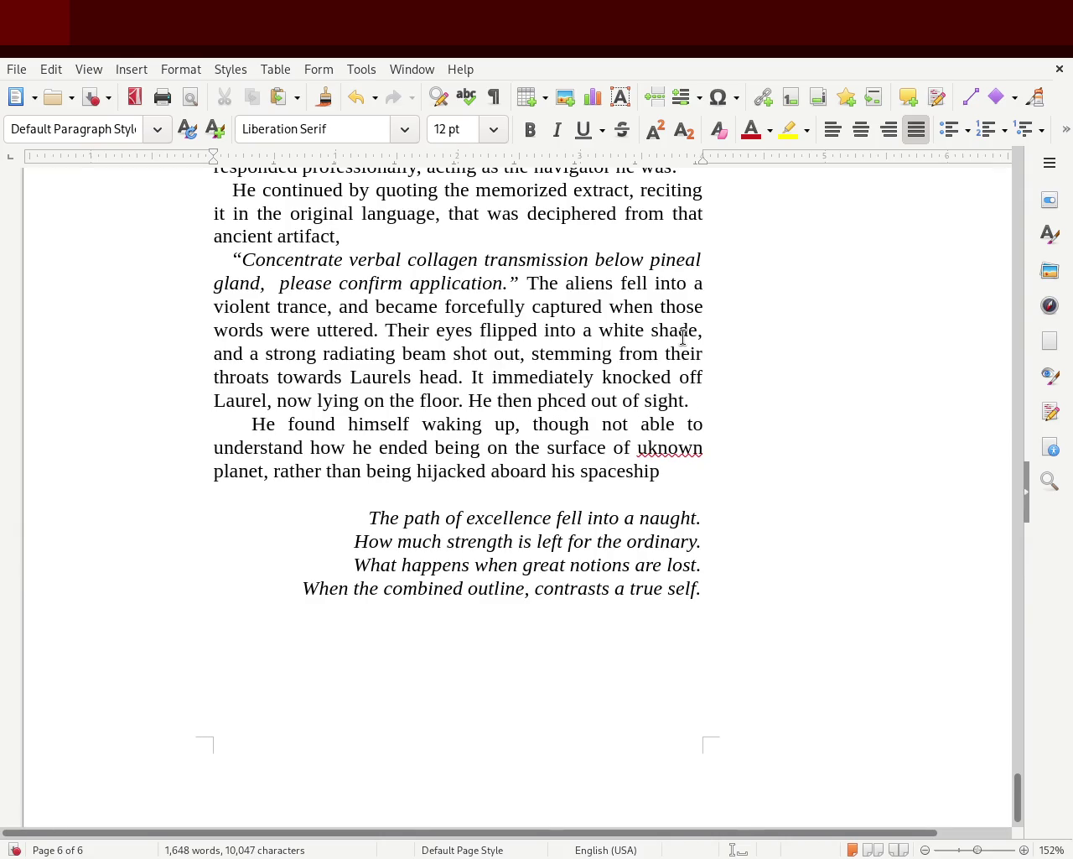
{"action": "key", "text": "Delete"}
{"action": "type", "text": "aze"}
{"action": "key", "text": "BackSpace"}
{"action": "key", "text": "BackSpace"}
{"action": "type", "text": "c"}
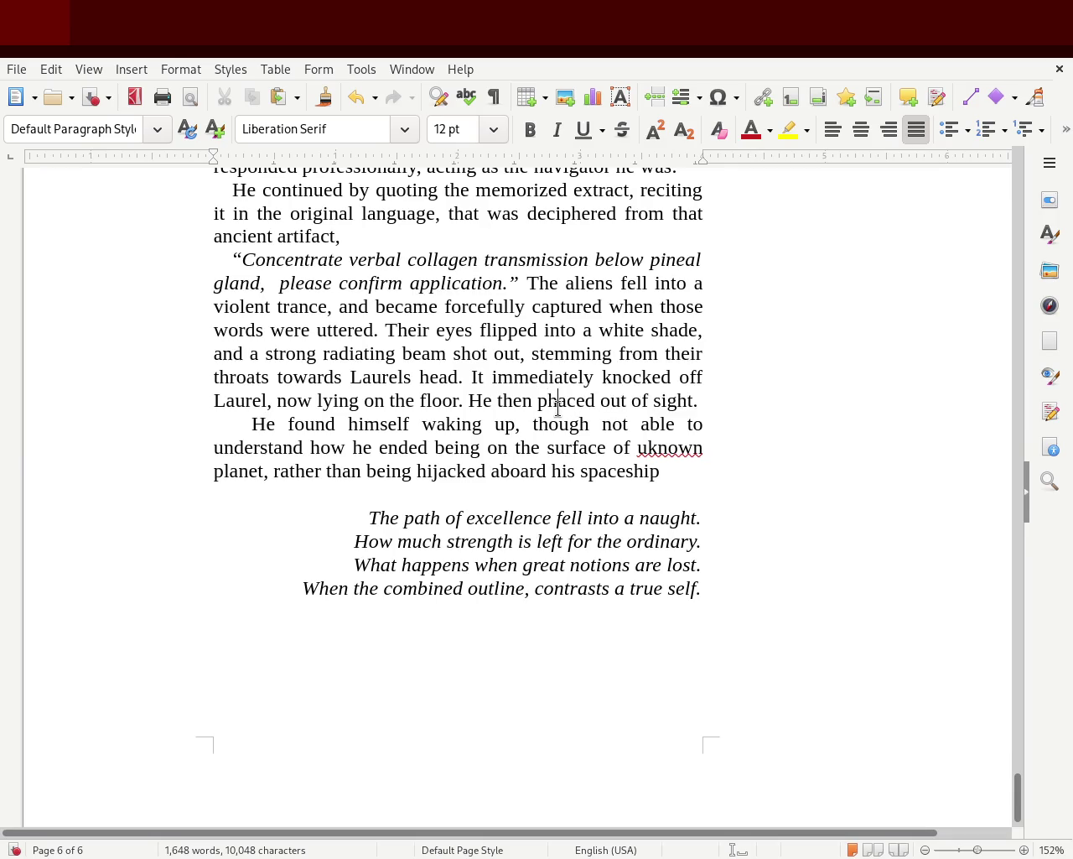
{"action": "left_click", "coordinate": [557, 409]}
{"action": "key", "text": "BackSpace"}
{"action": "key", "text": "BackSpace"}
{"action": "type", "text": "f"}
{"action": "key", "text": "BackSpace"}
{"action": "type", "text": "pha"}
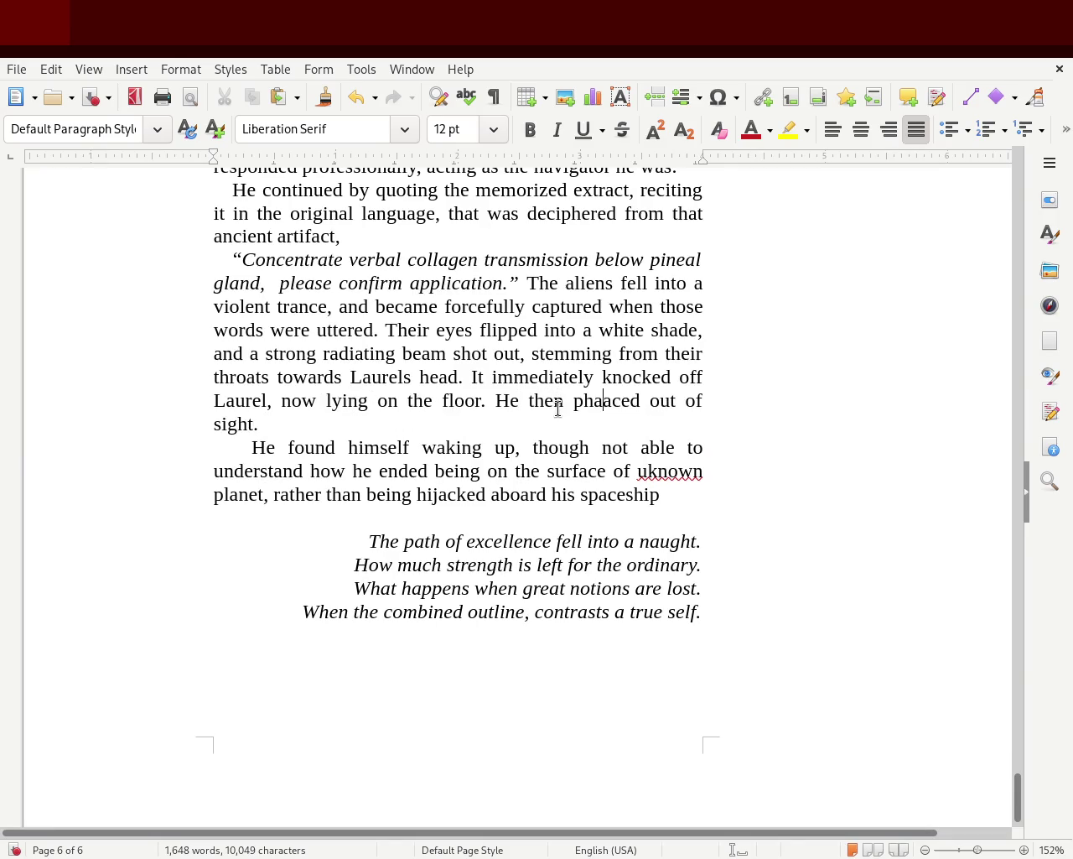
{"action": "type", "text": "fes"}
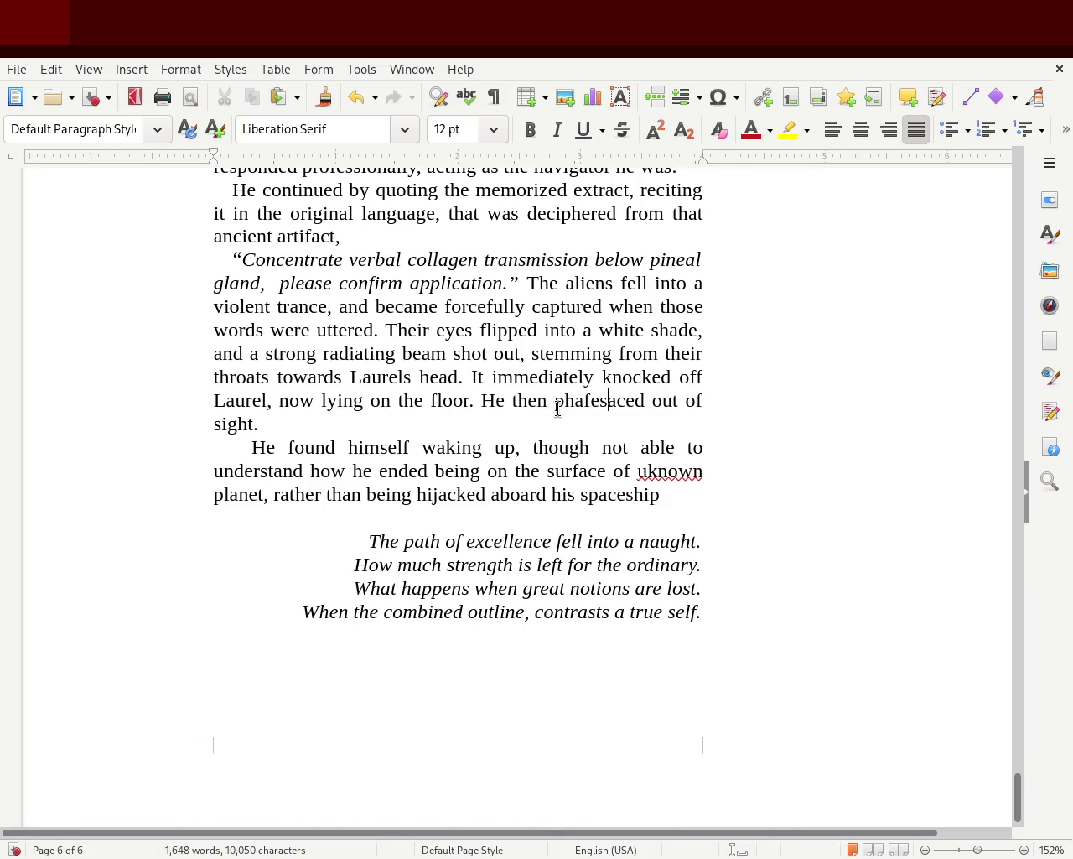
Finish 'phased out of sight', drop the duplicate 'out', and correct 'uknown' to 'unknown'.
{"action": "double_click", "coordinate": [559, 403]}
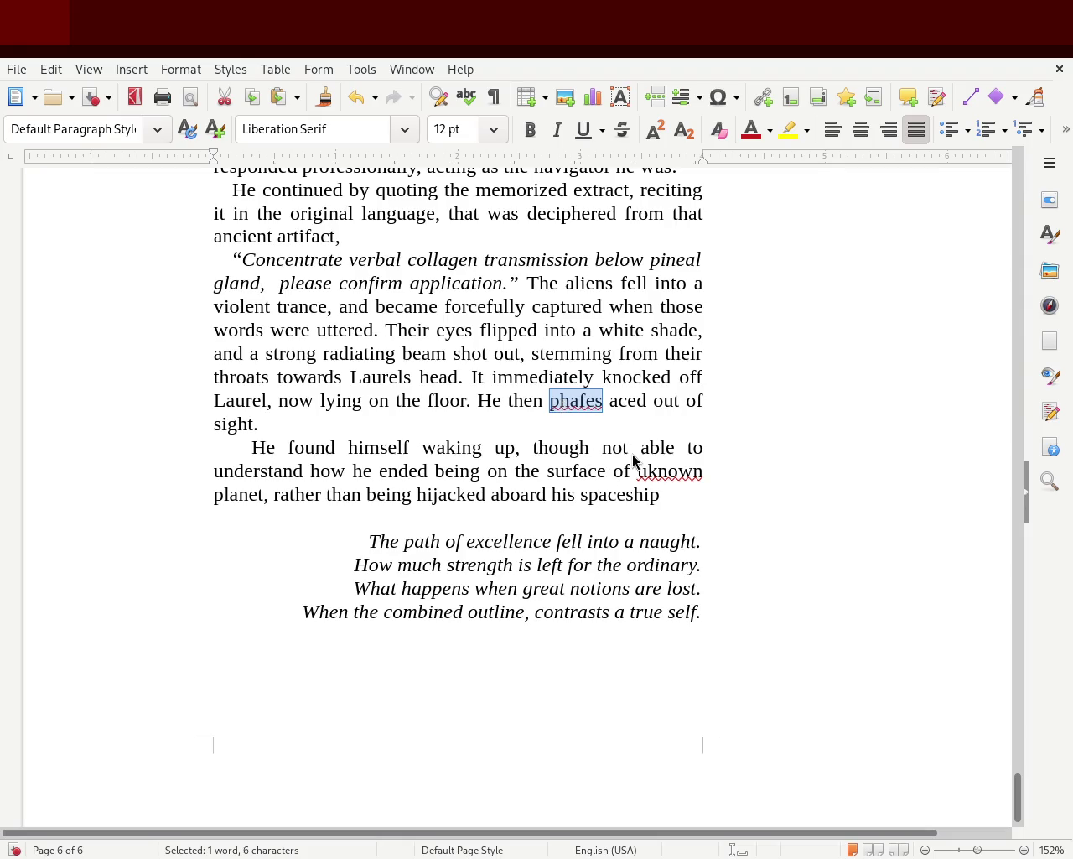
{"action": "type", "text": "phased"}
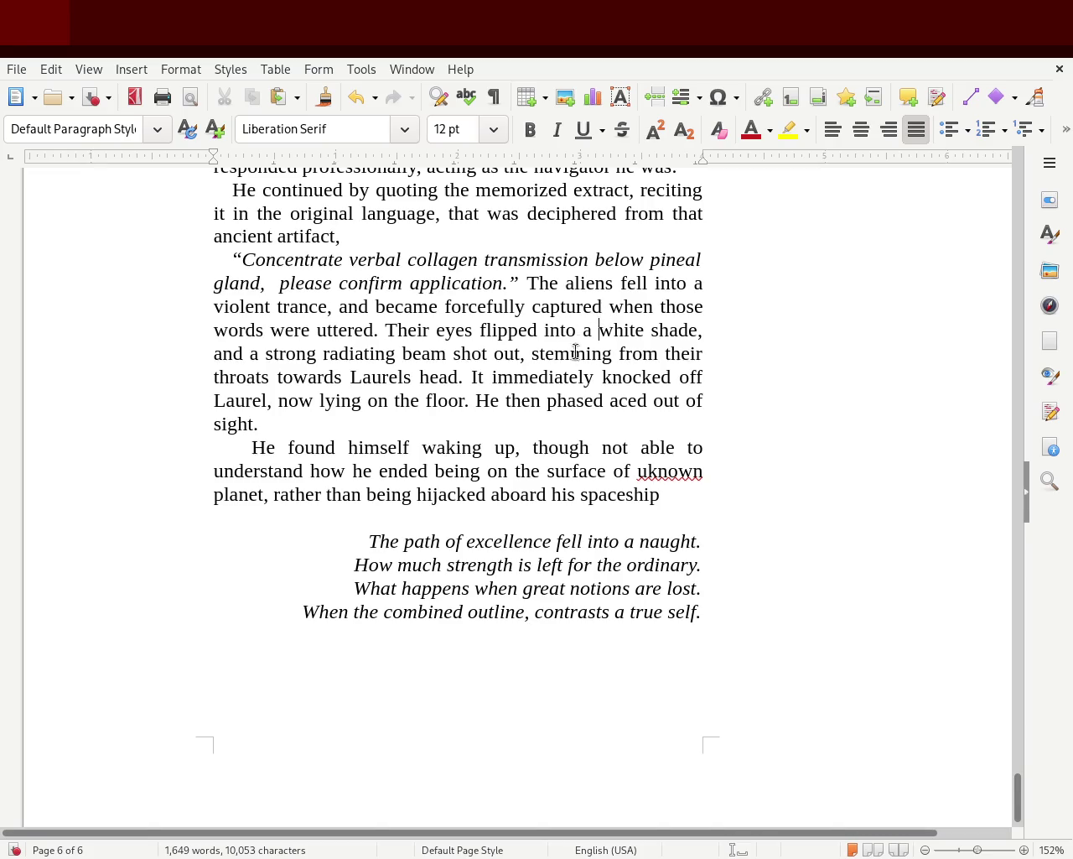
{"action": "left_click", "coordinate": [627, 402]}
{"action": "double_click", "coordinate": [625, 403]}
{"action": "type", "text": "out"}
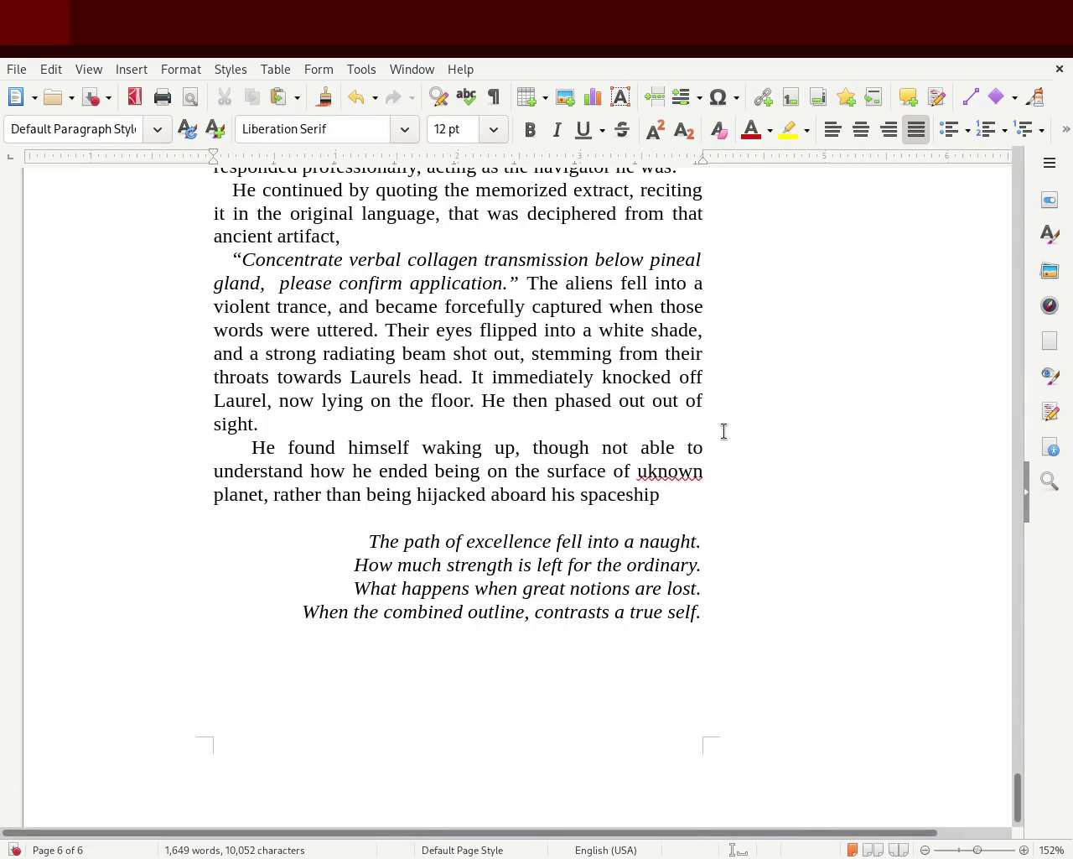
{"action": "double_click", "coordinate": [664, 400]}
{"action": "key", "text": "Delete"}
{"action": "key", "text": "BackSpace"}
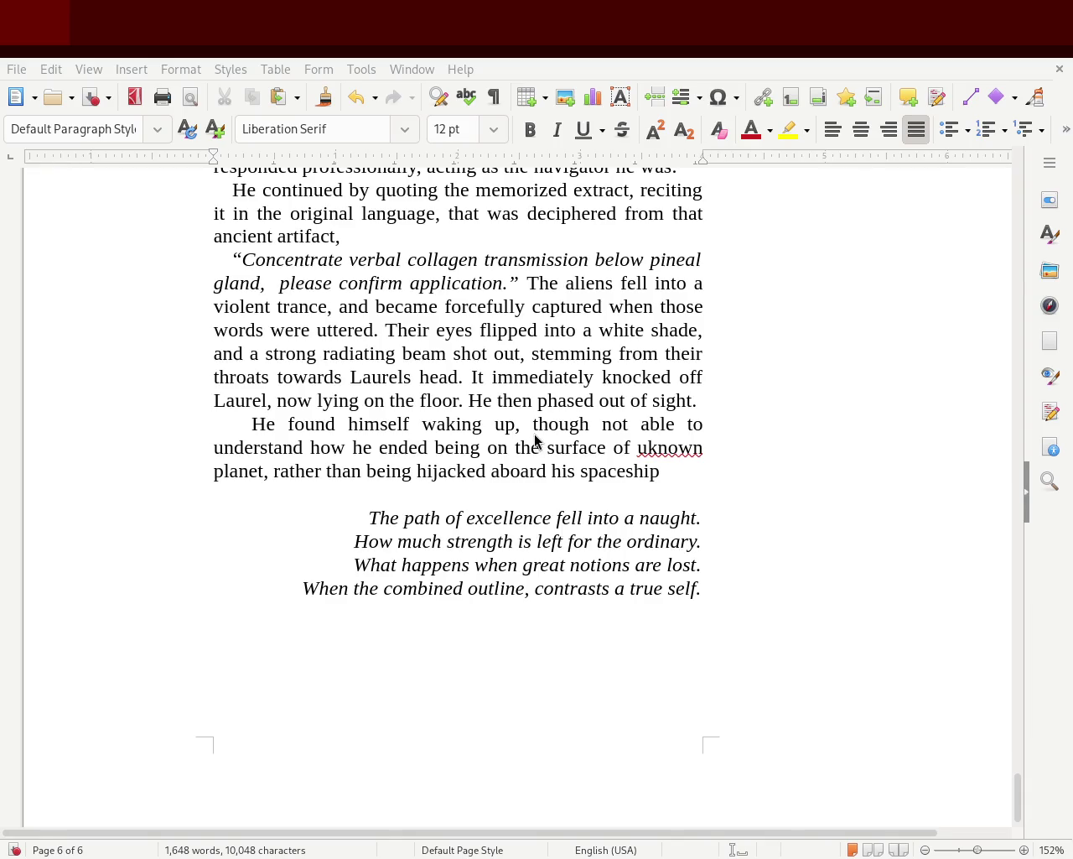
{"action": "double_click", "coordinate": [679, 447]}
{"action": "type", "text": "unknown"}
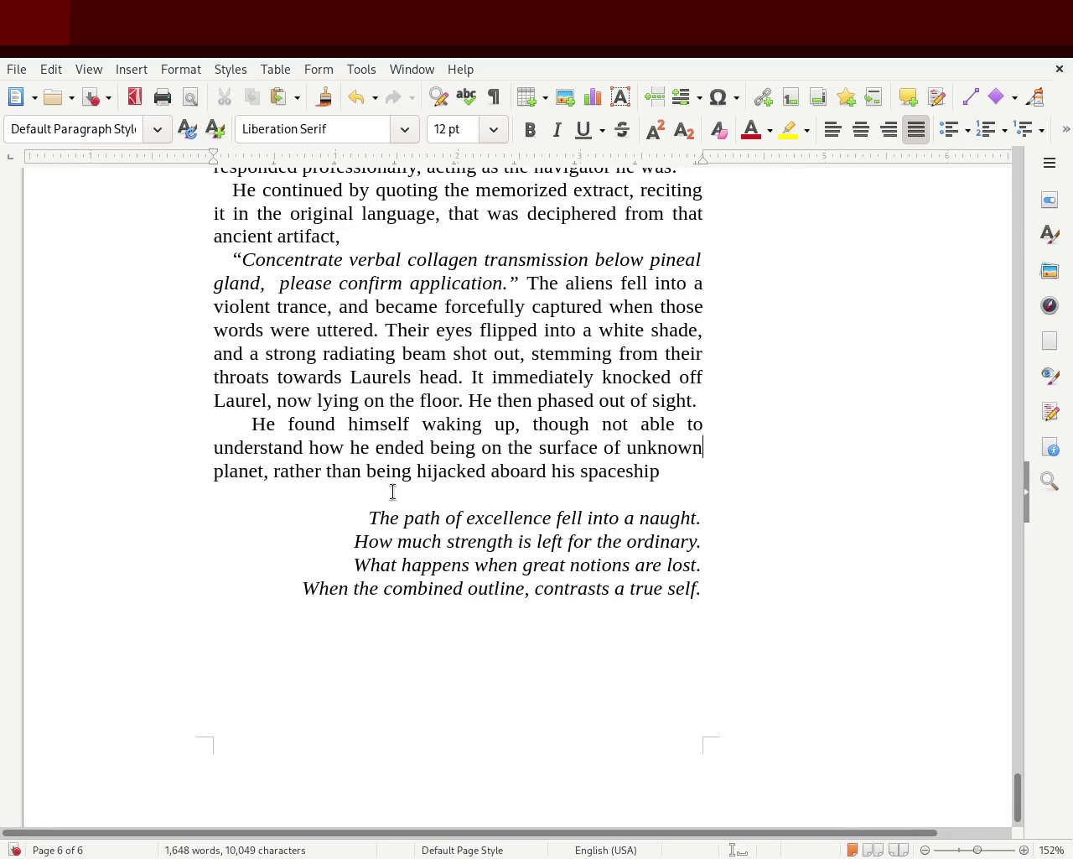
Replace 'waking up' with 'gaining consciousness', correcting the misspelled 'consciousness'.
{"action": "double_click", "coordinate": [449, 422]}
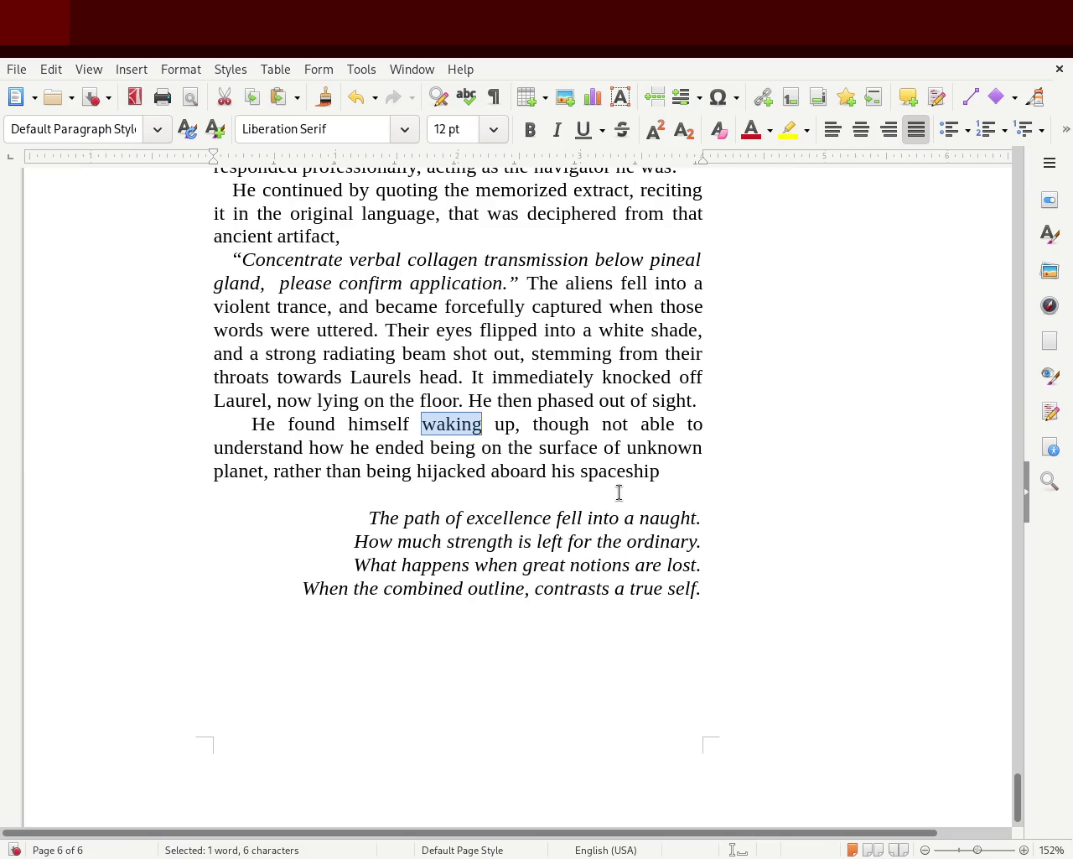
{"action": "key", "text": "Delete"}
{"action": "key", "text": "Delete"}
{"action": "key", "text": "Delete"}
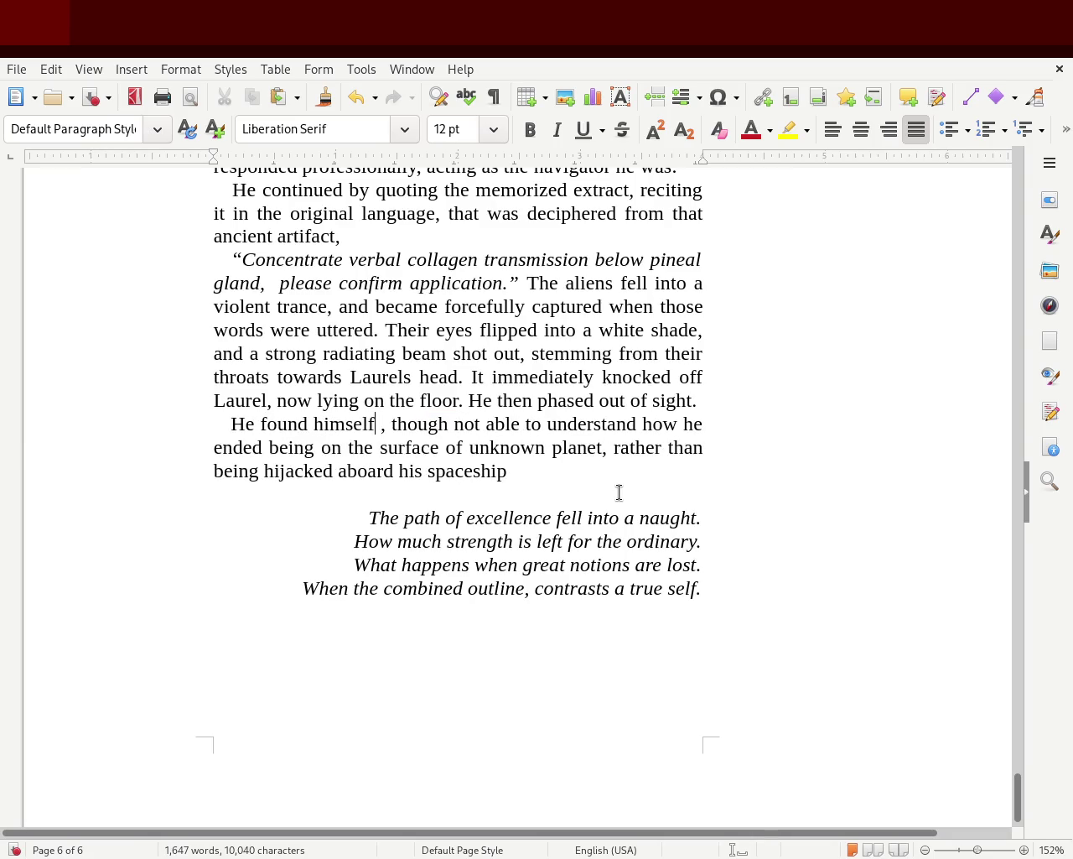
{"action": "key", "text": "Delete"}
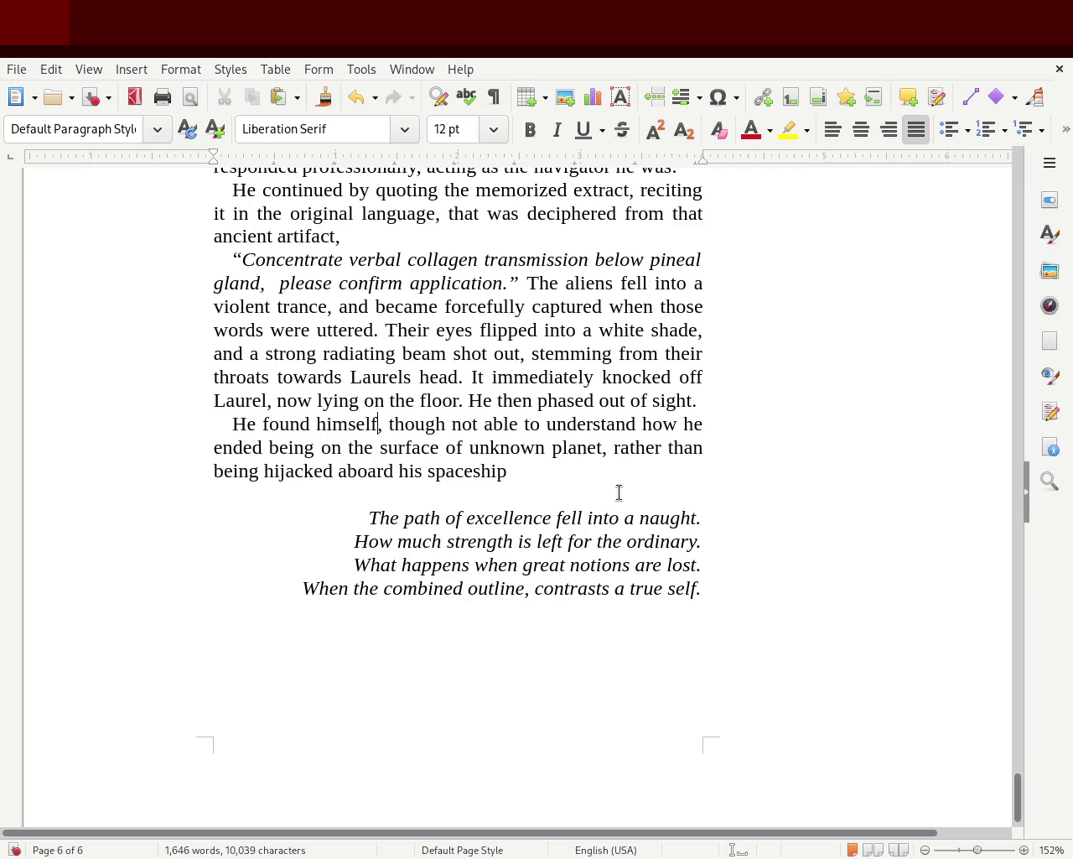
{"action": "type", "text": "gaining counsouss"}
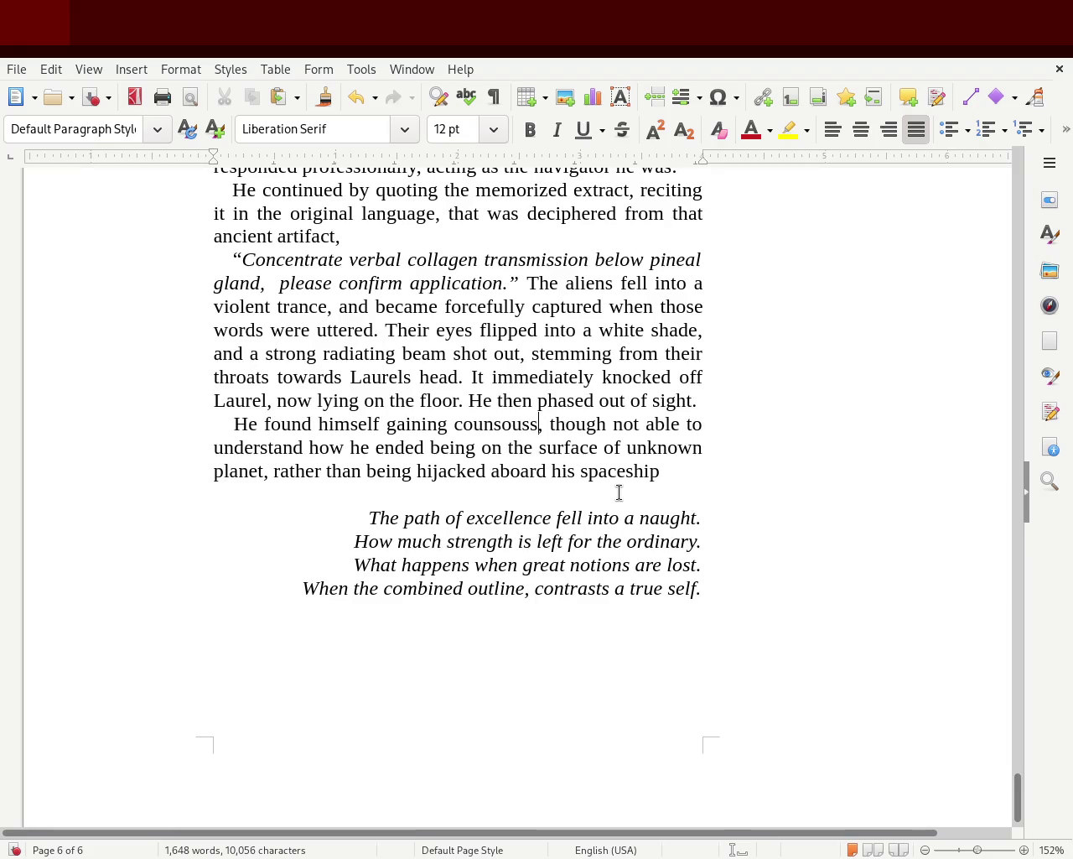
{"action": "type", "text": "sness"}
{"action": "left_click", "coordinate": [520, 503]}
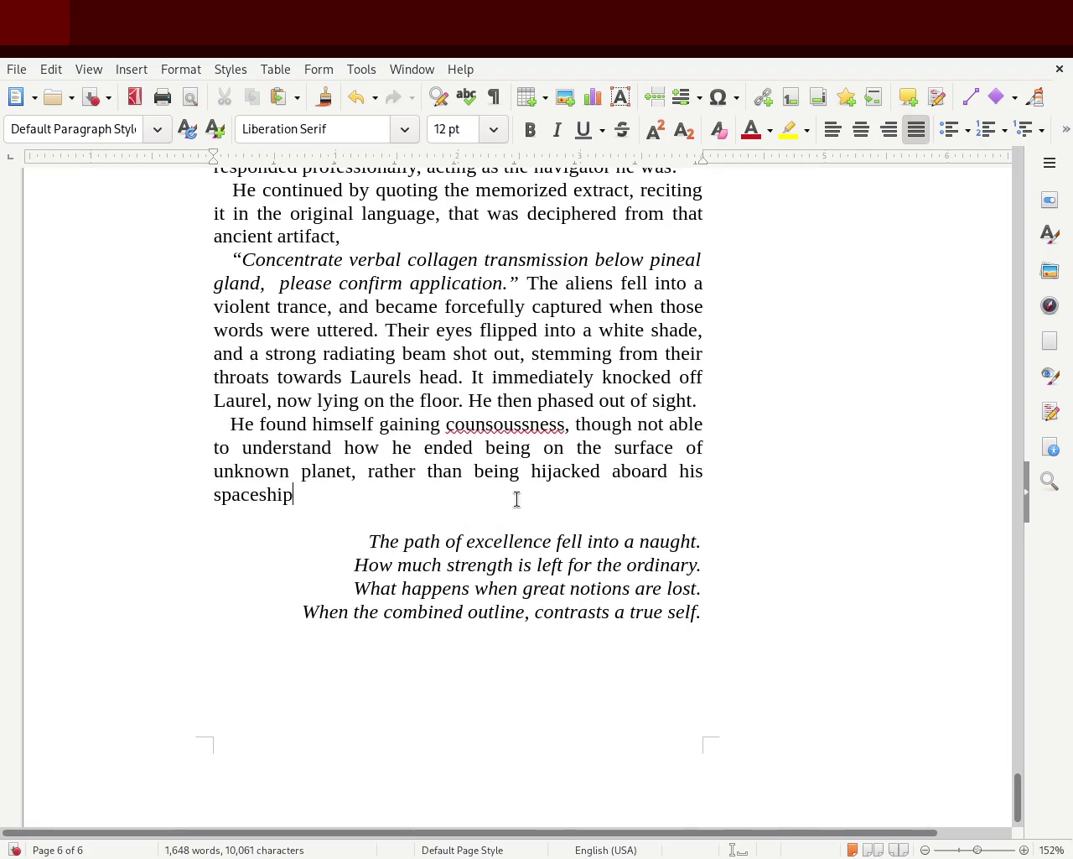
{"action": "double_click", "coordinate": [532, 426]}
{"action": "type", "text": "consciousness"}
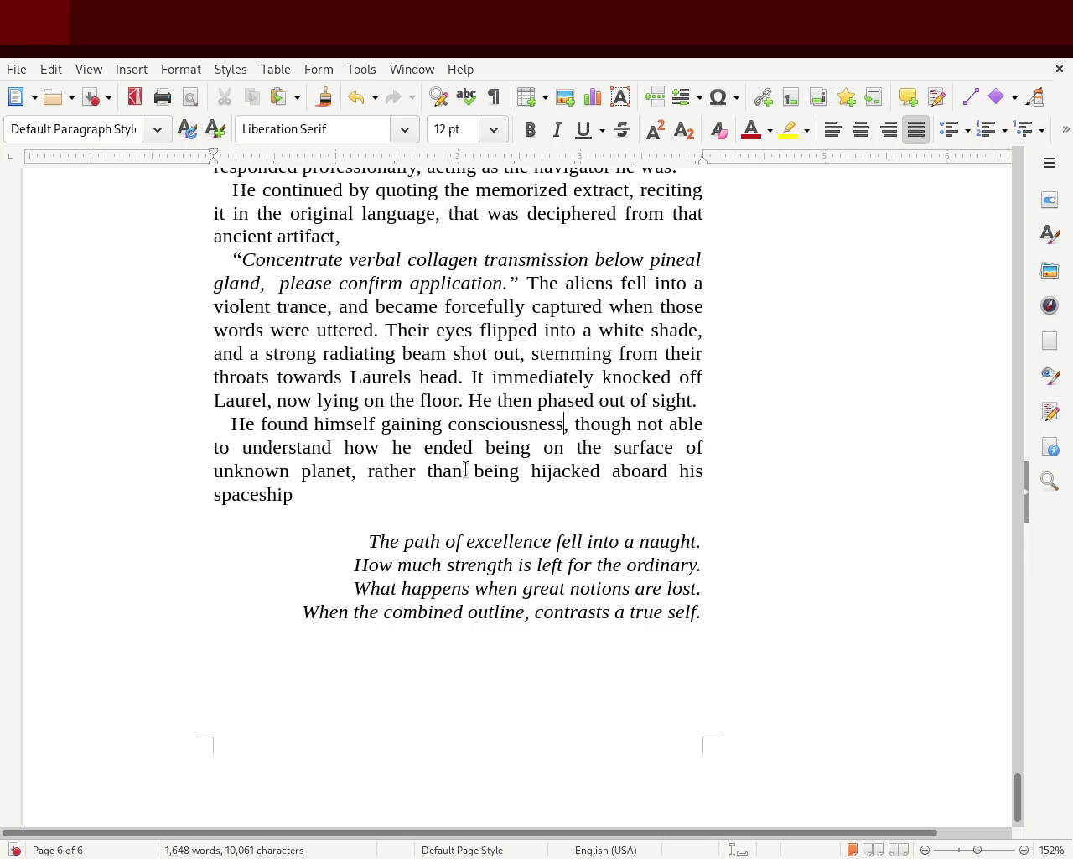
End the sentence at 'planet.' and add an italic 'Wasn't just surrounded by those beings?'.
{"action": "left_click", "coordinate": [351, 472]}
{"action": "key", "text": "BackSpace"}
{"action": "type", "text": ". Wans"}
{"action": "key", "text": "BackSpace"}
{"action": "key", "text": "BackSpace"}
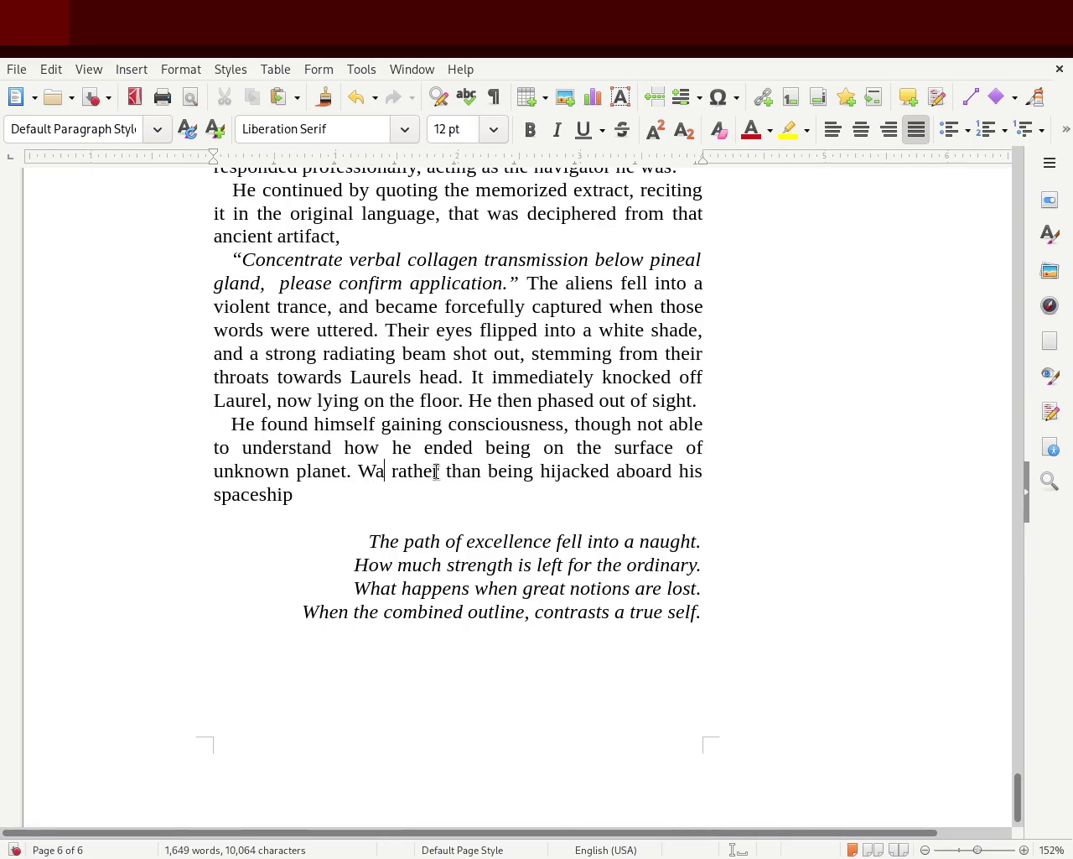
{"action": "type", "text": "sn't "}
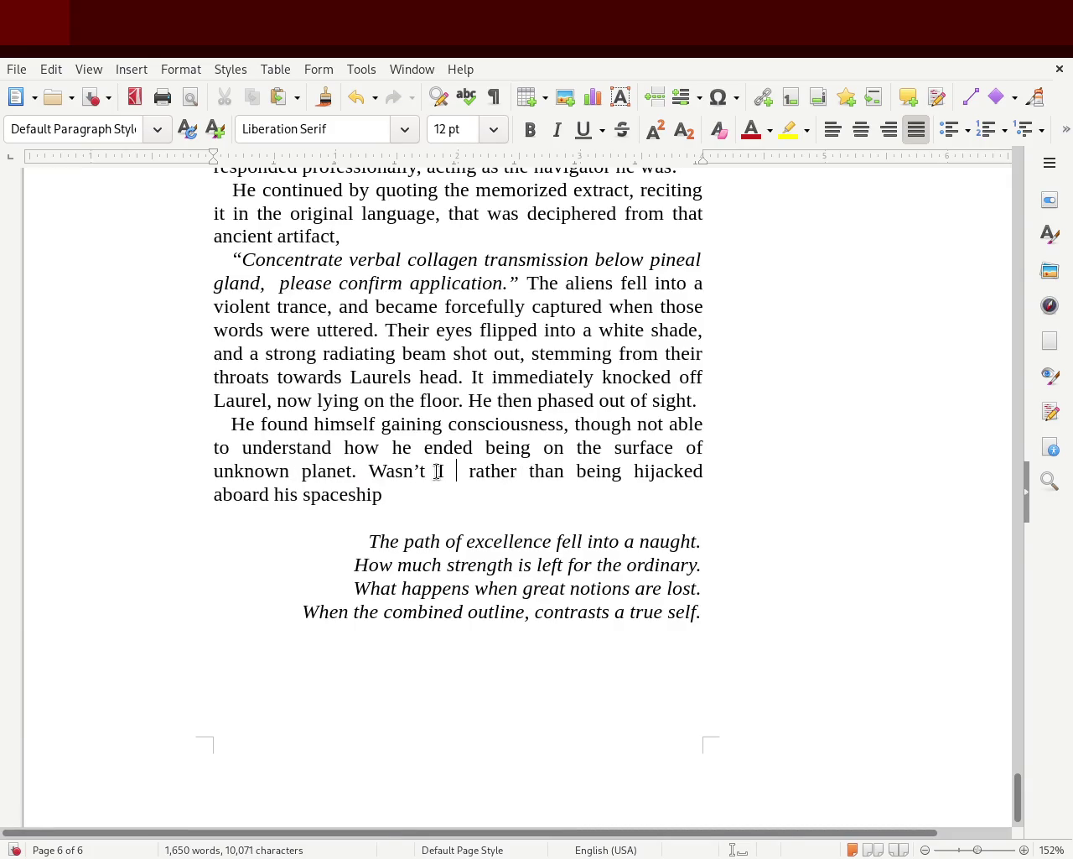
{"action": "type", "text": "jour"}
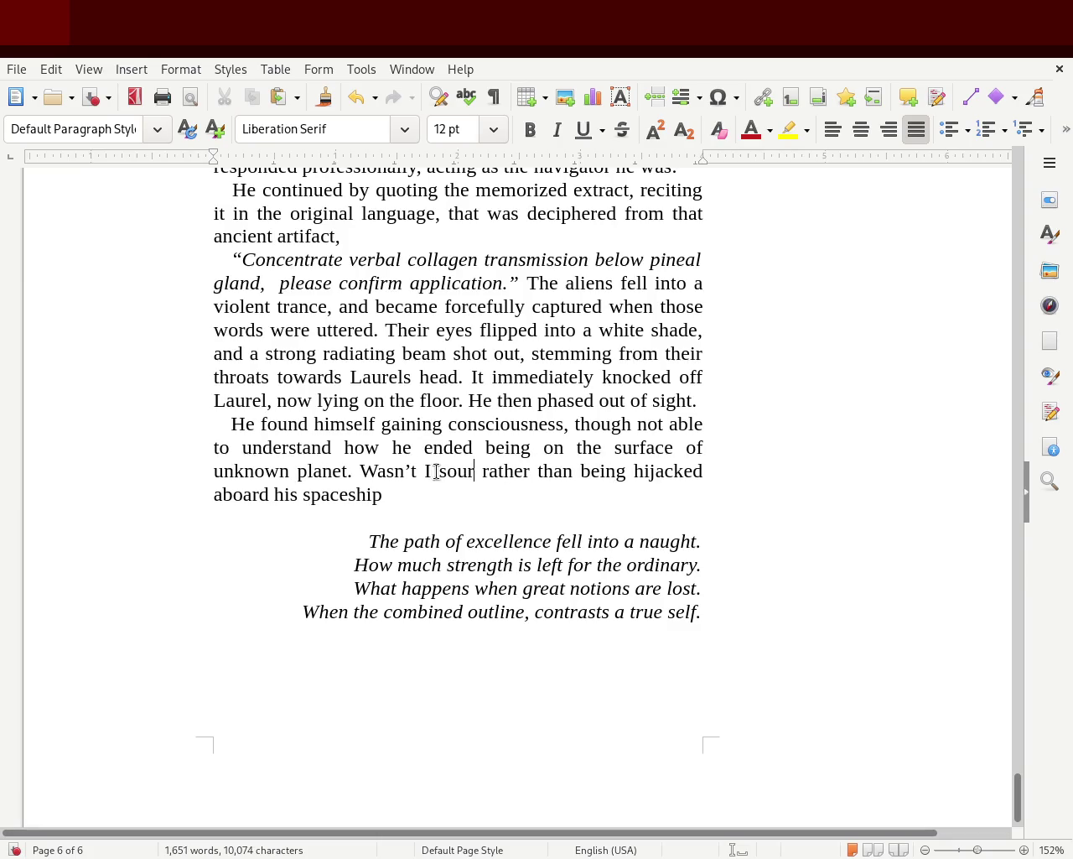
{"action": "type", "text": "ust "}
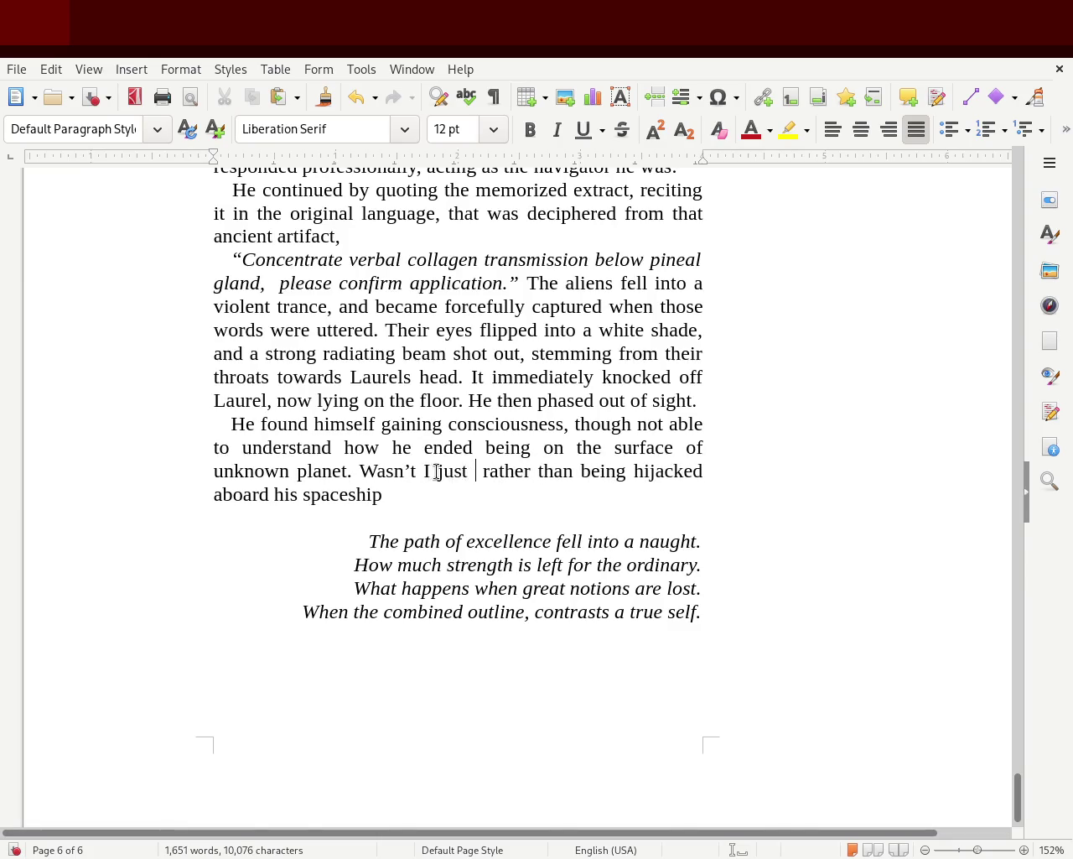
{"action": "type", "text": "surrounded by those"}
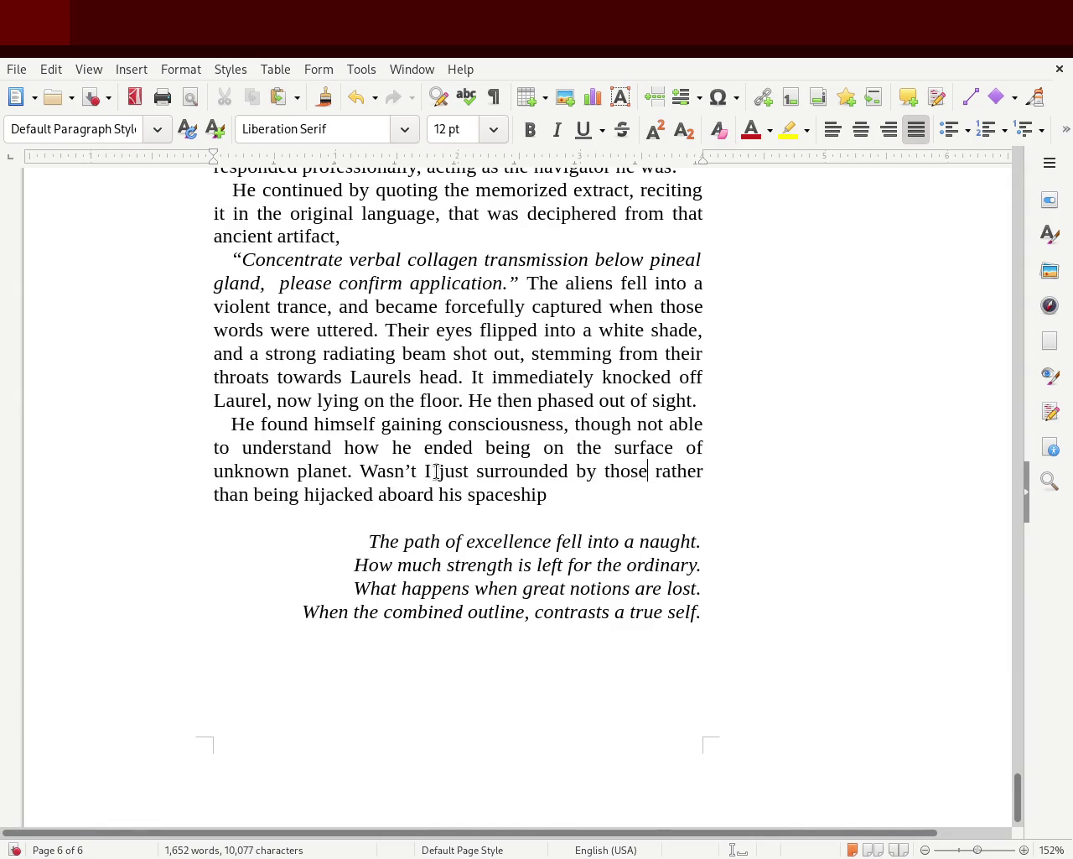
{"action": "type", "text": " beings?"}
{"action": "key", "text": "shift+Left"}
{"action": "key", "text": "ctrl+shift+Left"}
{"action": "key", "text": "ctrl+shift+Left"}
{"action": "key", "text": "ctrl+shift+Left"}
{"action": "key", "text": "ctrl+shift+Left"}
{"action": "key", "text": "ctrl+shift+Left"}
{"action": "key", "text": "ctrl+shift+Left"}
{"action": "key", "text": "ctrl+shift+Left"}
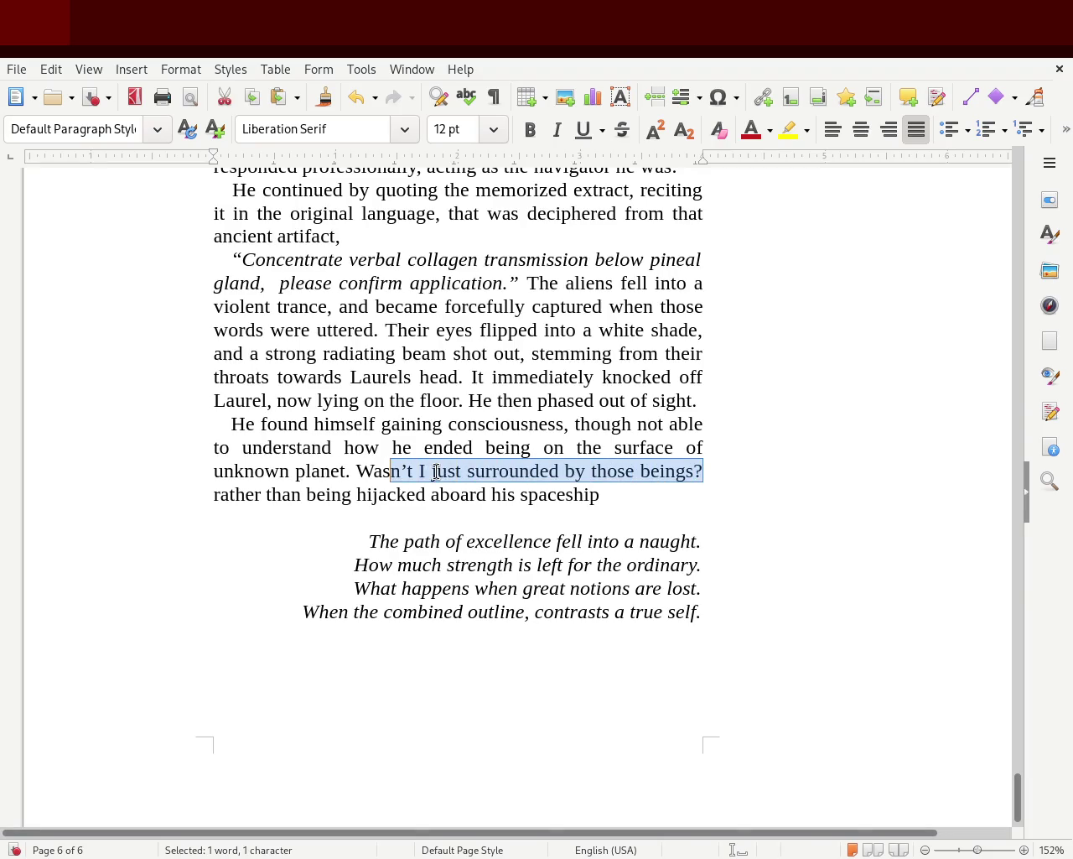
{"action": "key", "text": "ctrl+shift+Left"}
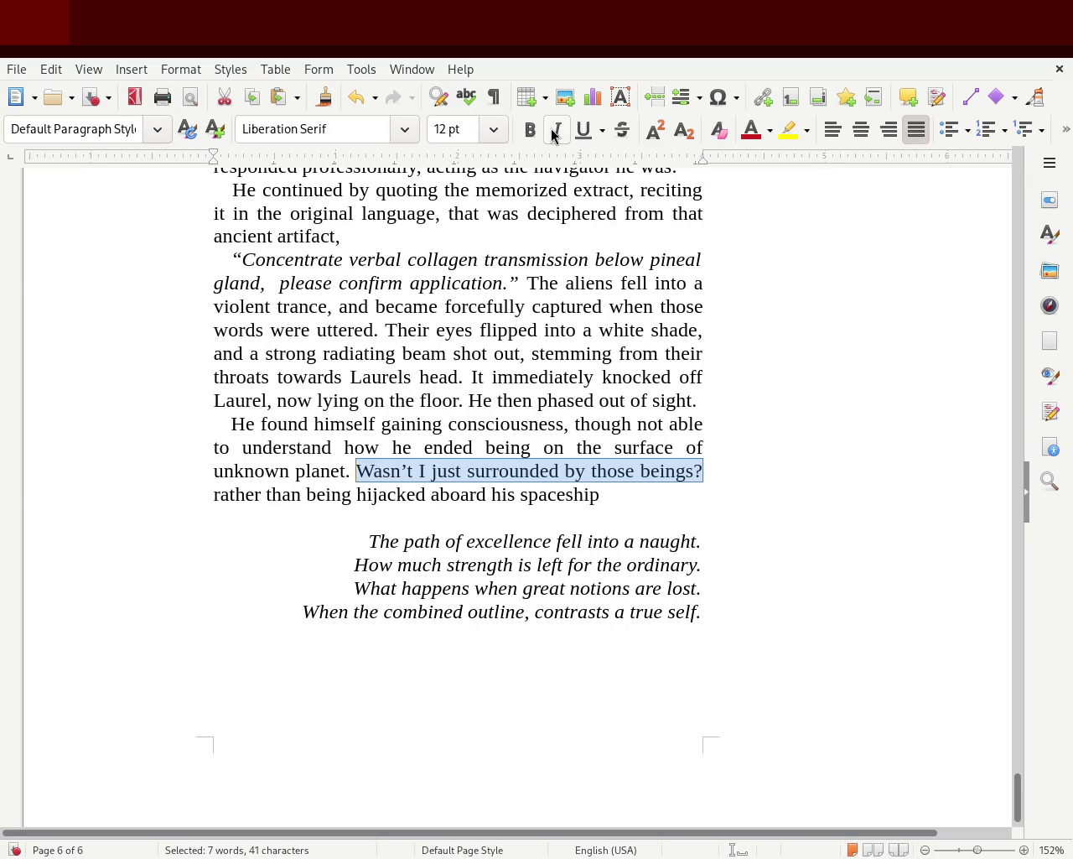
{"action": "left_click", "coordinate": [557, 130]}
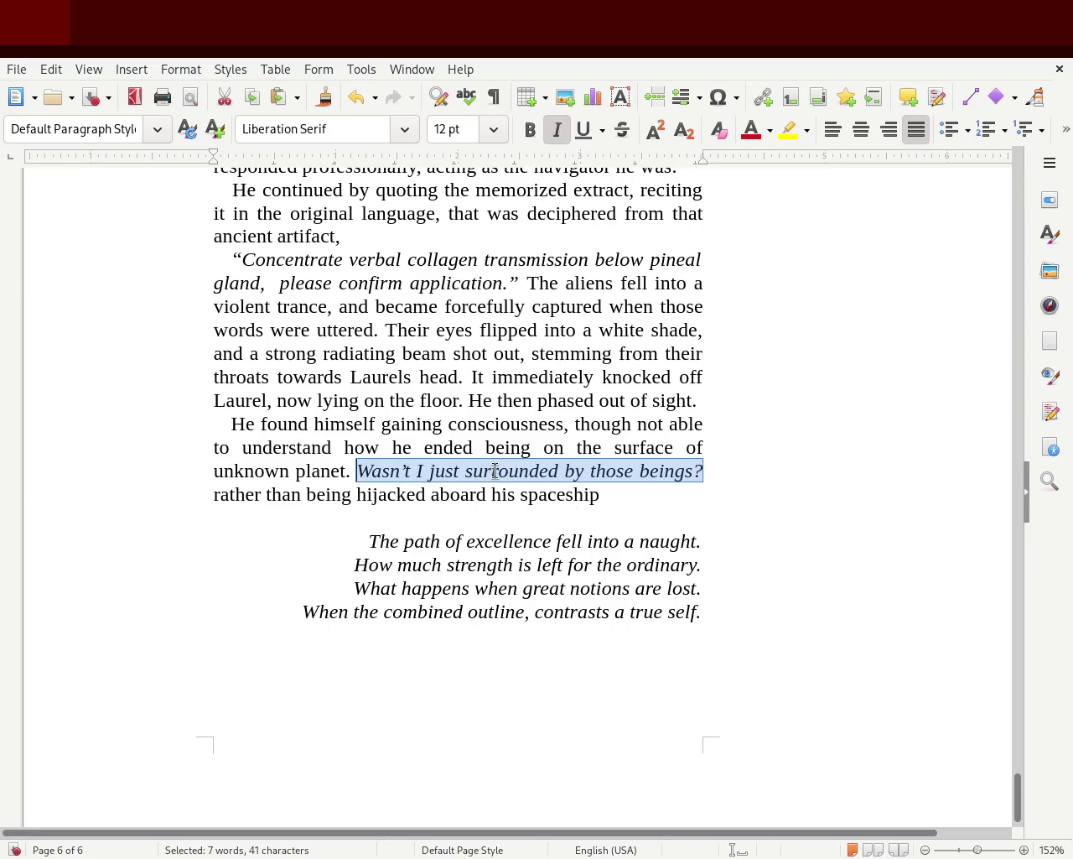
Rewrite the thought to end 'figure out my location.' and delete the hijacked-aboard-his-spaceship clause.
{"action": "left_click", "coordinate": [522, 466]}
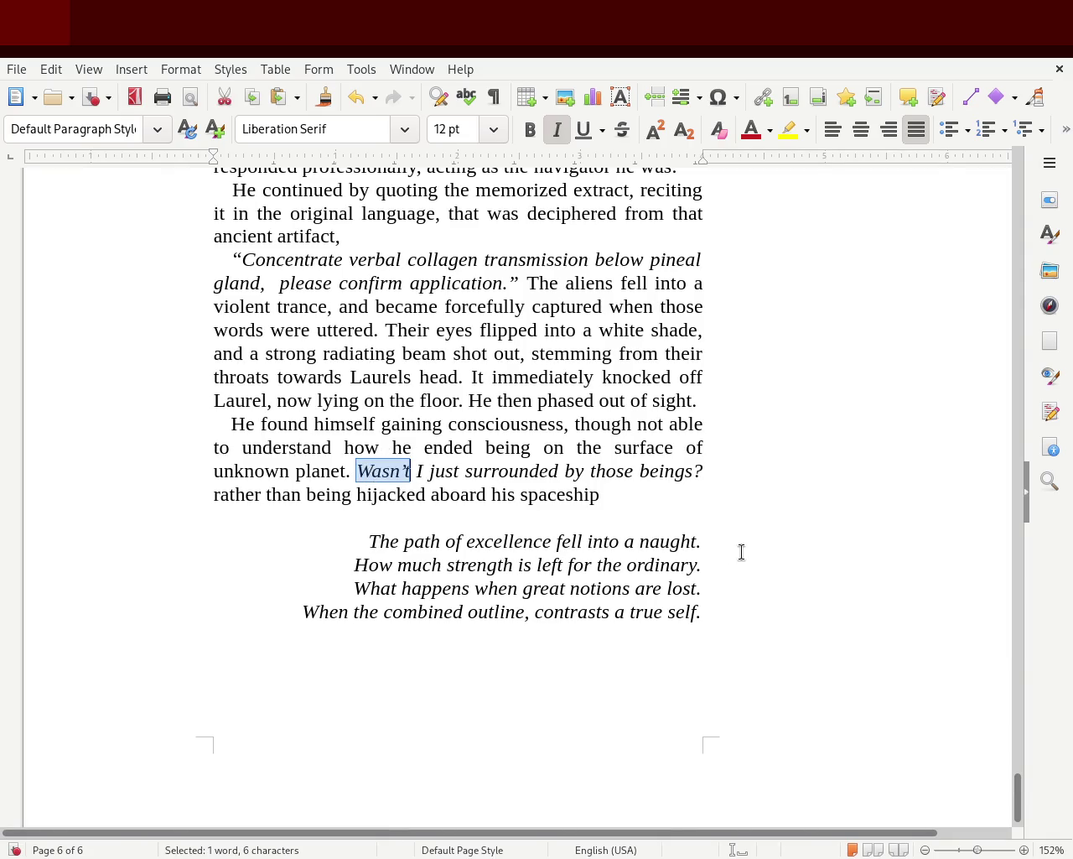
{"action": "key", "text": "Delete"}
{"action": "key", "text": "Delete"}
{"action": "key", "text": "Delete"}
{"action": "key", "text": "Delete"}
{"action": "key", "text": "Delete"}
{"action": "key", "text": "Delete"}
{"action": "key", "text": "Delete"}
{"action": "type", "text": "I'm "}
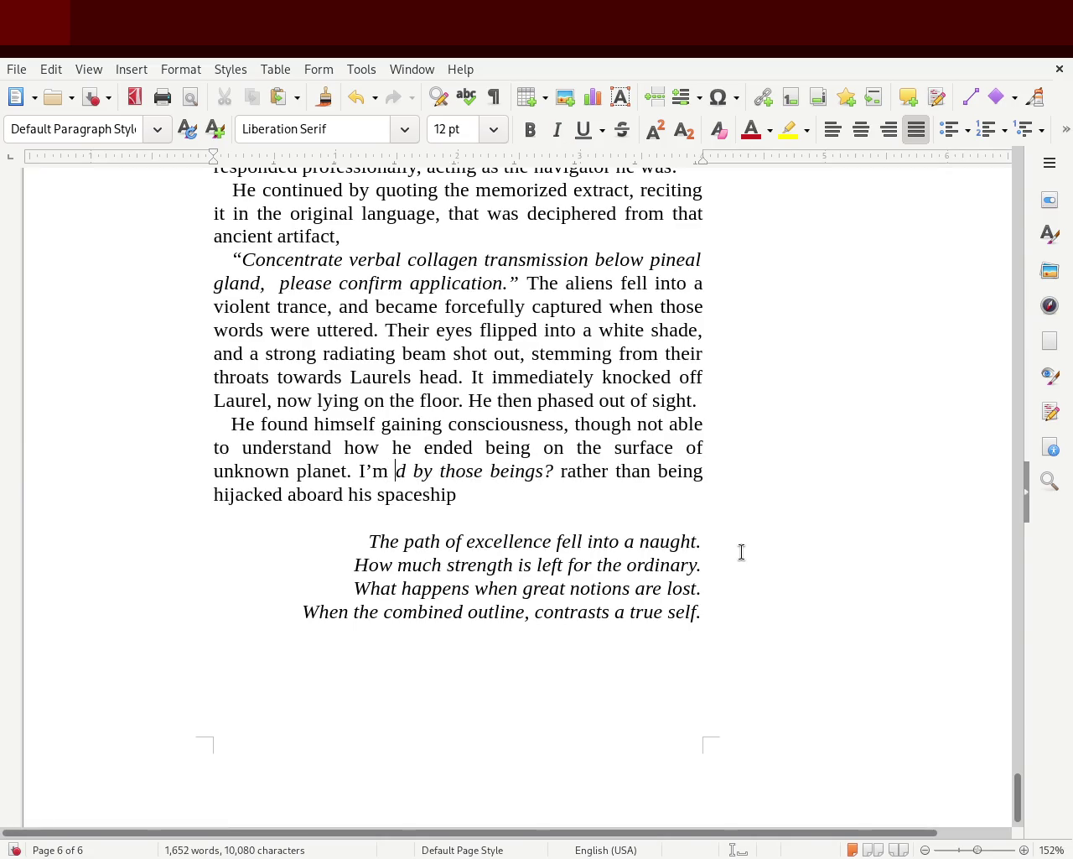
{"action": "type", "text": "not surrounded by"}
{"action": "key", "text": "Delete"}
{"action": "key", "text": "Delete"}
{"action": "key", "text": "Delete"}
{"action": "key", "text": "Delete"}
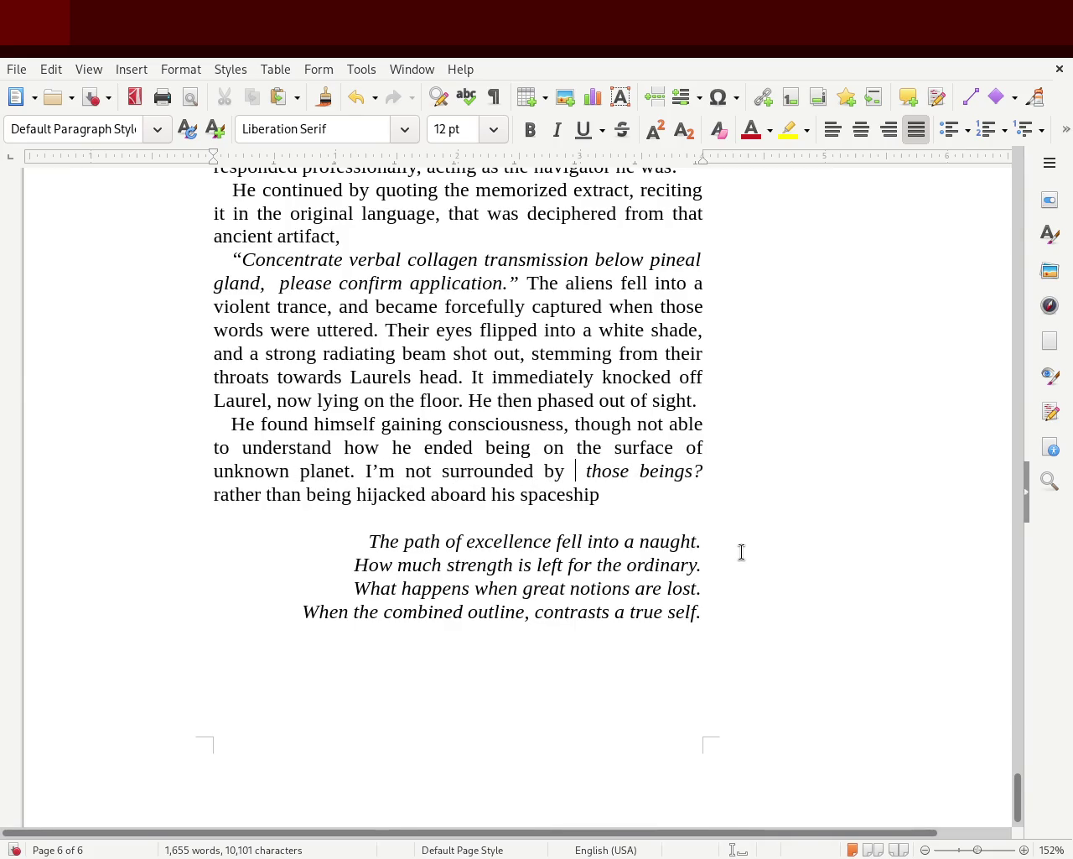
{"action": "key", "text": "Delete"}
{"action": "key", "text": "Delete"}
{"action": "key", "text": "Right"}
{"action": "key", "text": "Right"}
{"action": "key", "text": "Right"}
{"action": "key", "text": "Right"}
{"action": "key", "text": "Right"}
{"action": "key", "text": "Right"}
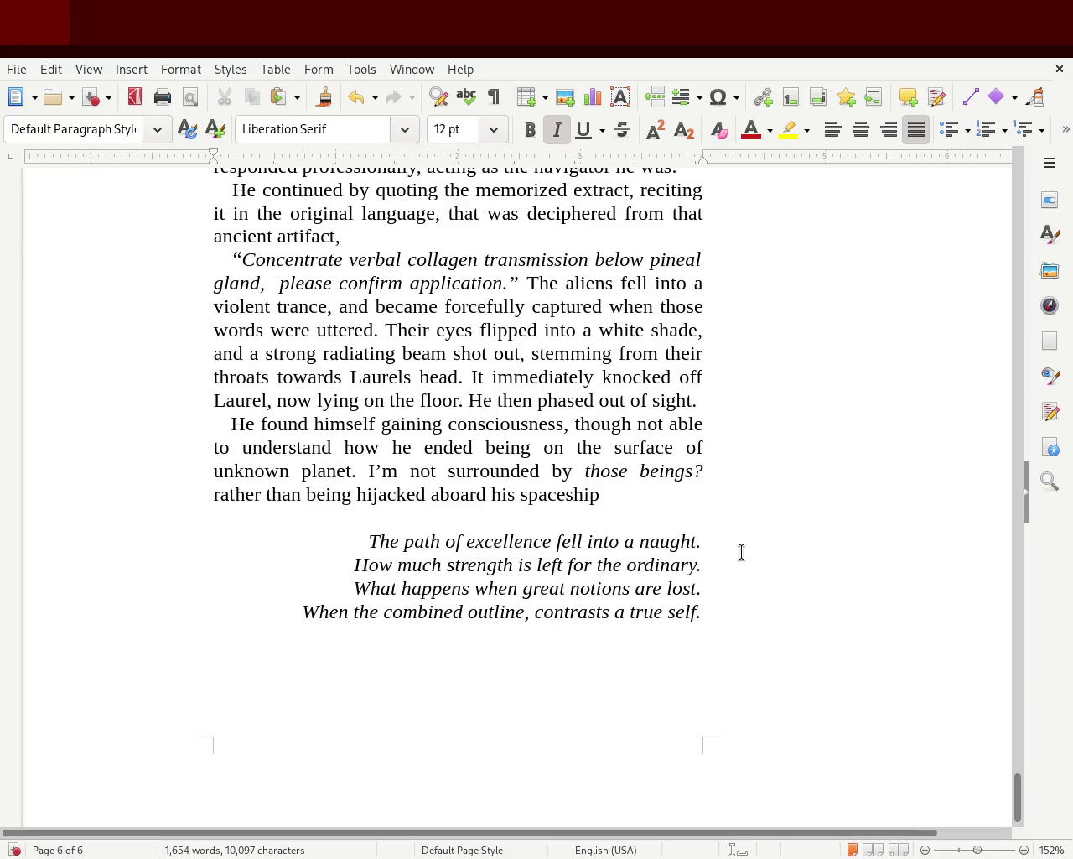
{"action": "type", "text": "I need to get  "}
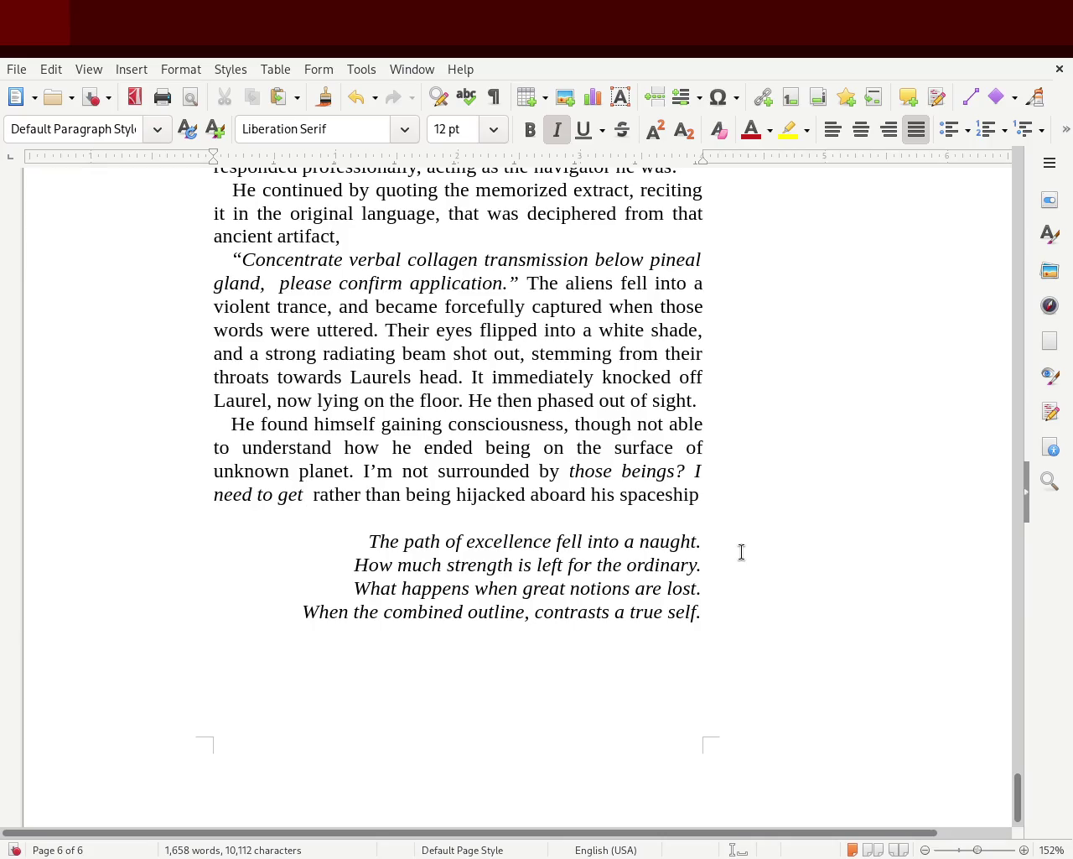
{"action": "type", "text": "out of here and figure out"}
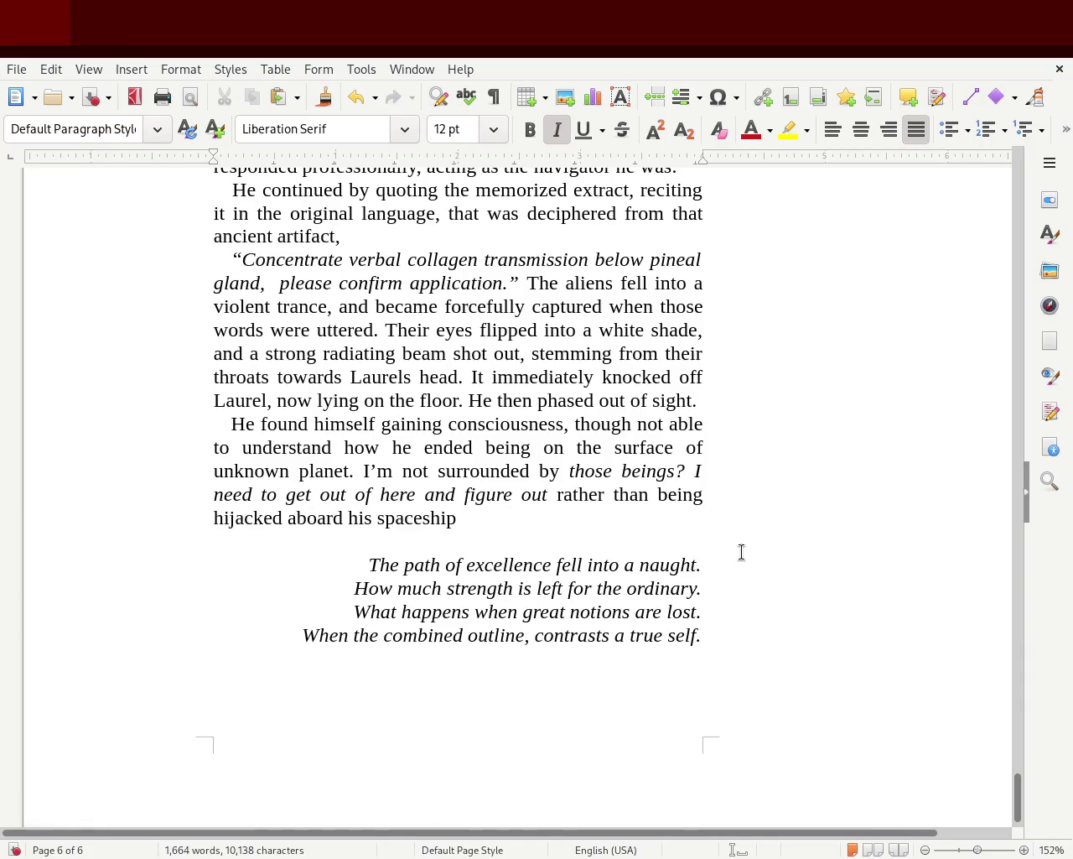
{"action": "type", "text": " my locat "}
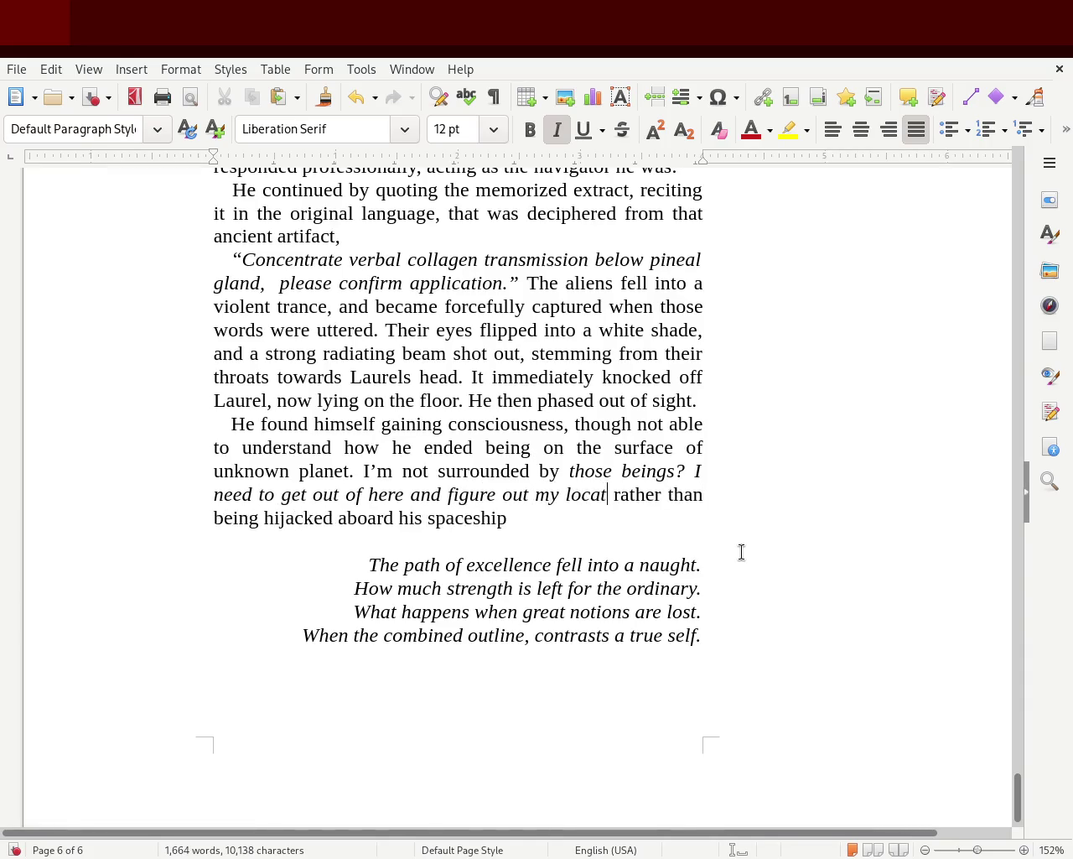
{"action": "type", "text": "ion."}
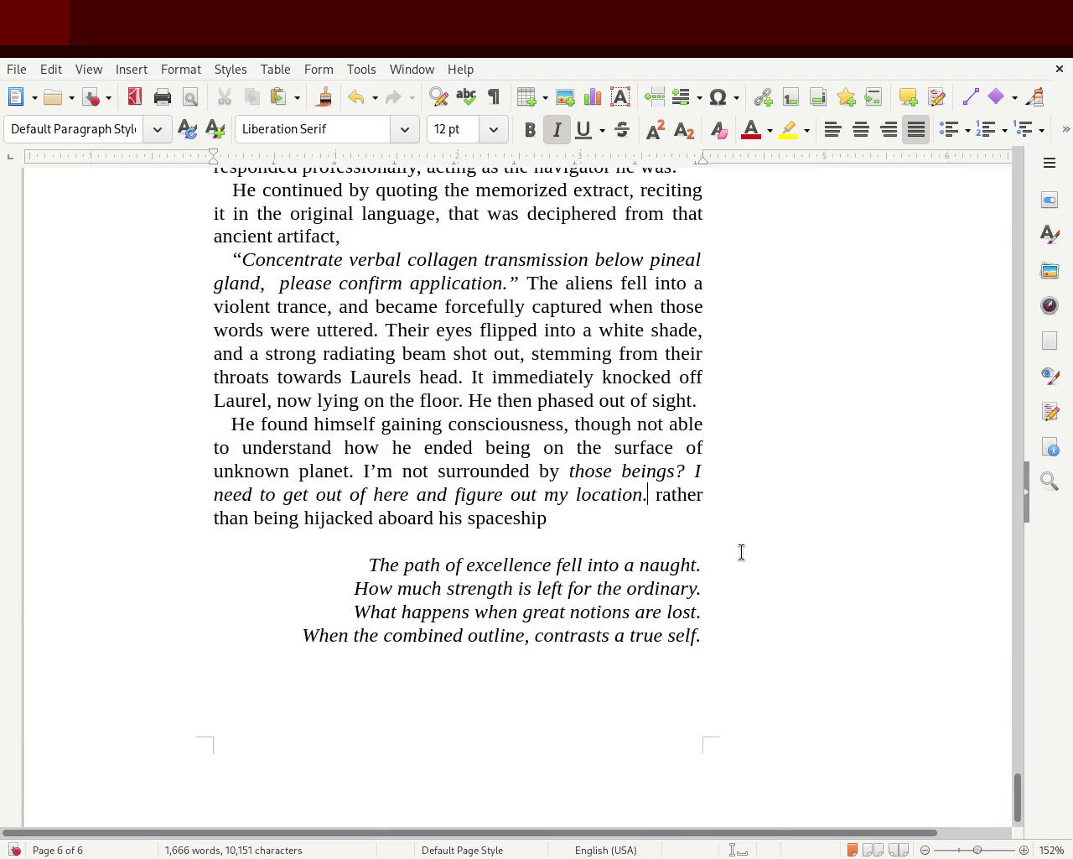
{"action": "left_click_drag", "start_coordinate": [600, 515], "coordinate": [664, 496]}
{"action": "key", "text": "Delete"}
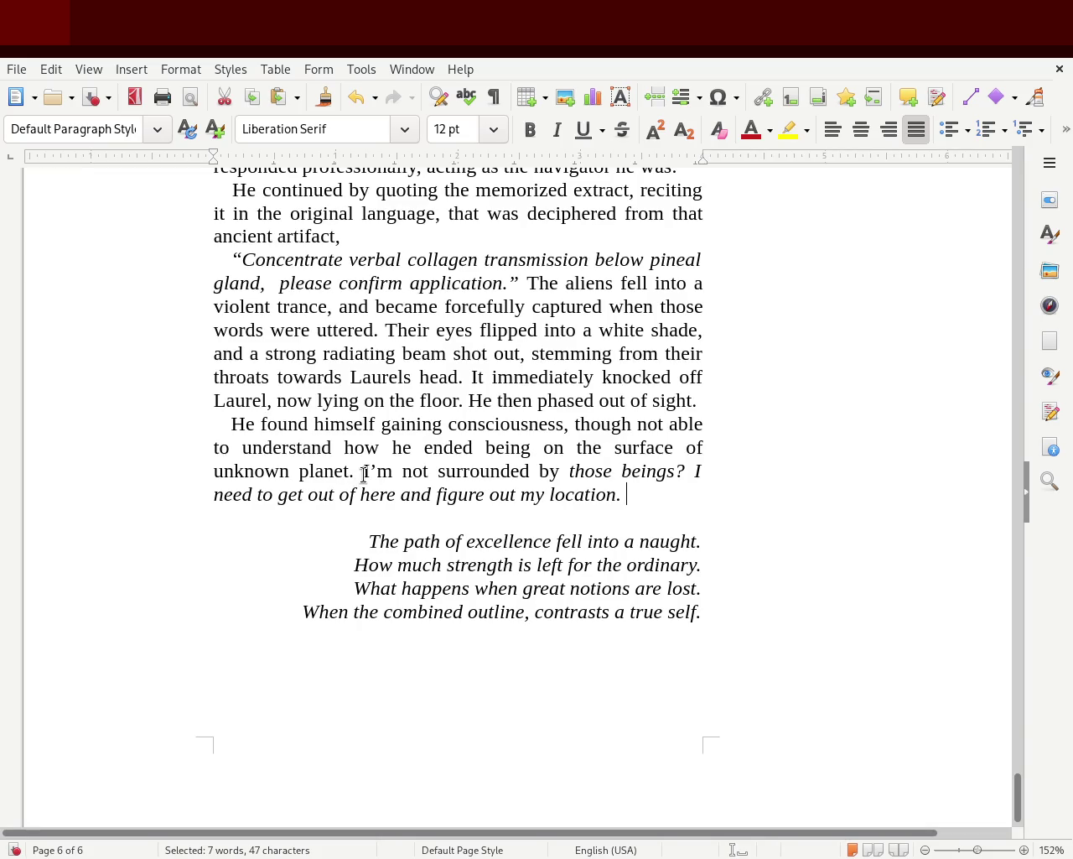
Italicize 'I'm not surrounded by … location.' and save the story with Ctrl+S.
{"action": "mouse_move", "coordinate": [363, 470]}
{"action": "left_mouse_down"}
{"action": "mouse_move", "coordinate": [631, 508]}
{"action": "mouse_move", "coordinate": [626, 495]}
{"action": "left_mouse_up"}
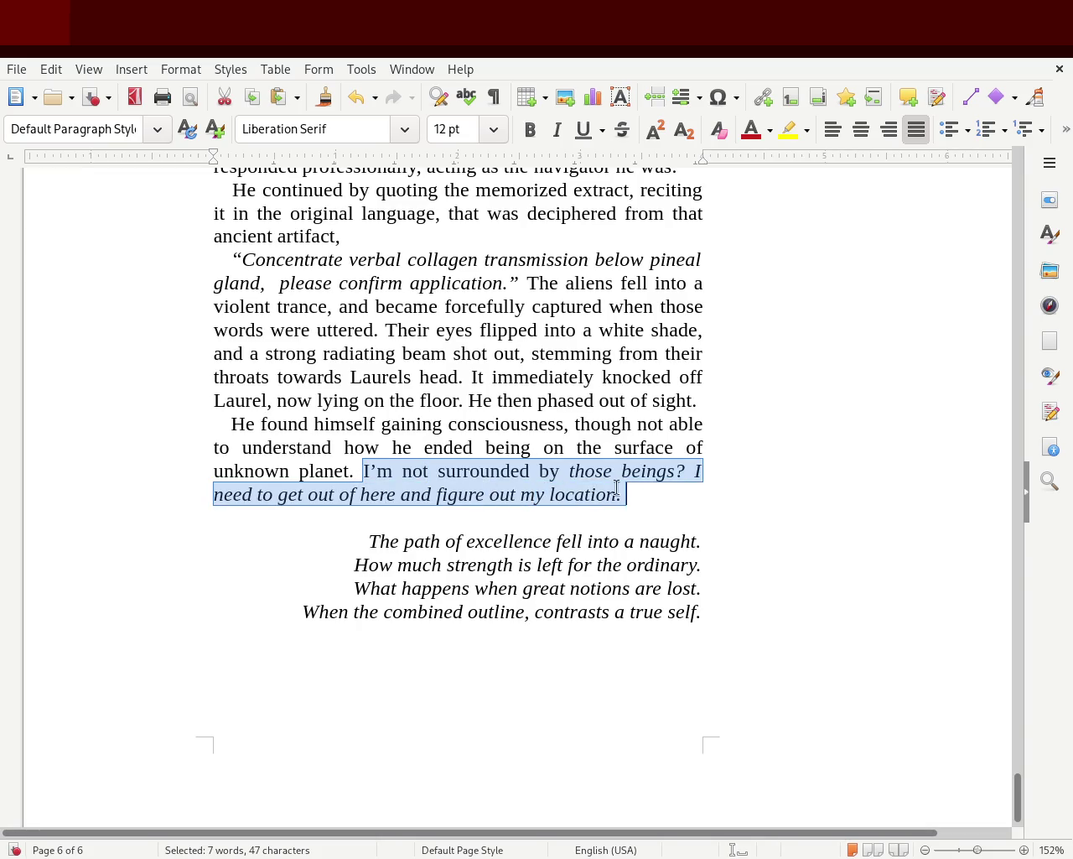
{"action": "left_click", "coordinate": [557, 129]}
{"action": "left_click", "coordinate": [621, 472]}
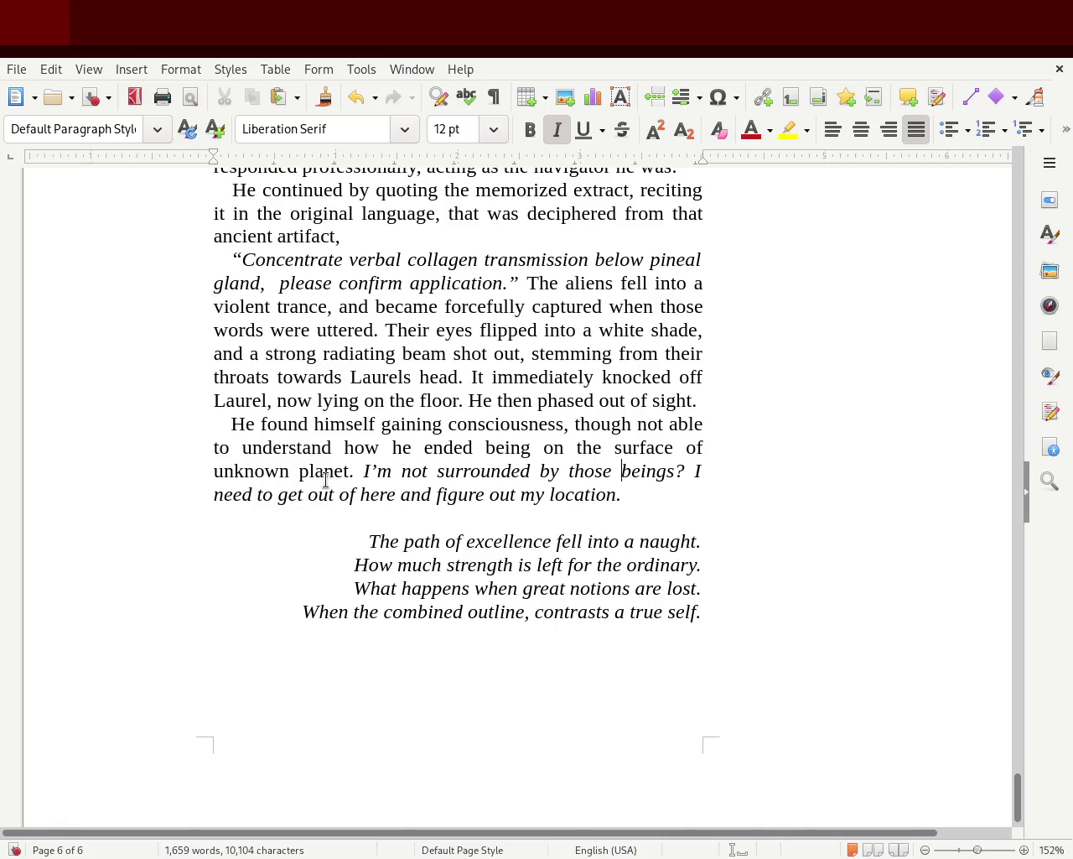
{"action": "mouse_move", "coordinate": [369, 472]}
{"action": "left_mouse_down"}
{"action": "mouse_move", "coordinate": [563, 468]}
{"action": "mouse_move", "coordinate": [475, 495]}
{"action": "left_mouse_up"}
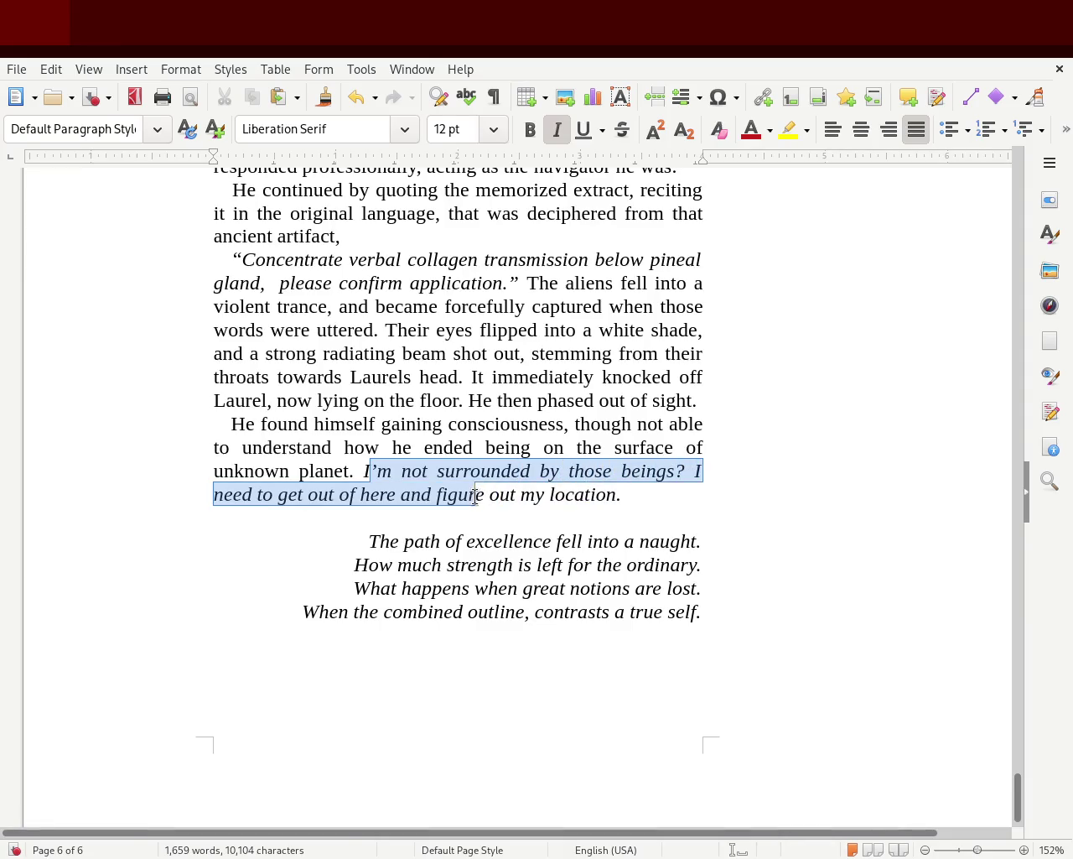
{"action": "left_click_drag", "start_coordinate": [474, 495], "coordinate": [625, 495]}
{"action": "left_click", "coordinate": [700, 498]}
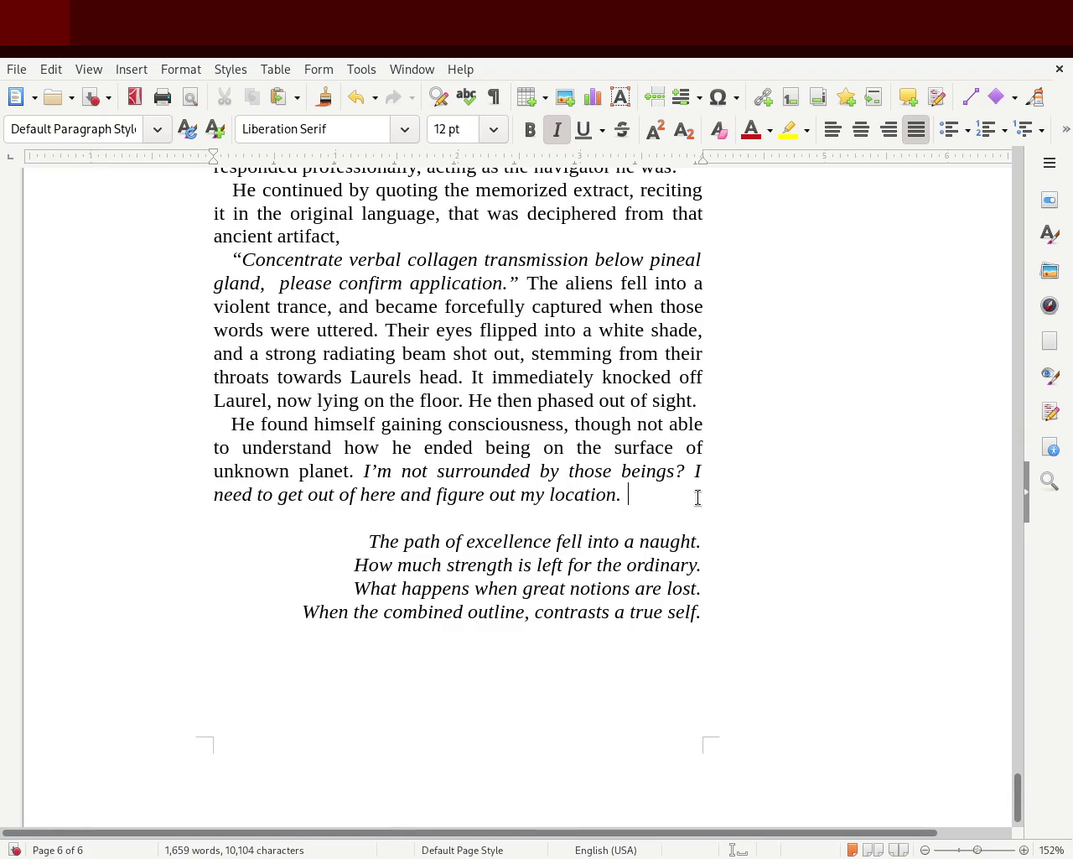
{"action": "key", "text": "ctrl+s"}
{"action": "mouse_move", "coordinate": [1025, 800]}
{"action": "left_mouse_down"}
{"action": "mouse_move", "coordinate": [1026, 629]}
{"action": "mouse_move", "coordinate": [1010, 773]}
{"action": "mouse_move", "coordinate": [1015, 782]}
{"action": "mouse_move", "coordinate": [1021, 553]}
{"action": "mouse_move", "coordinate": [995, 246]}
{"action": "mouse_move", "coordinate": [975, 808]}
{"action": "mouse_move", "coordinate": [982, 774]}
{"action": "mouse_move", "coordinate": [985, 786]}
{"action": "left_mouse_up"}
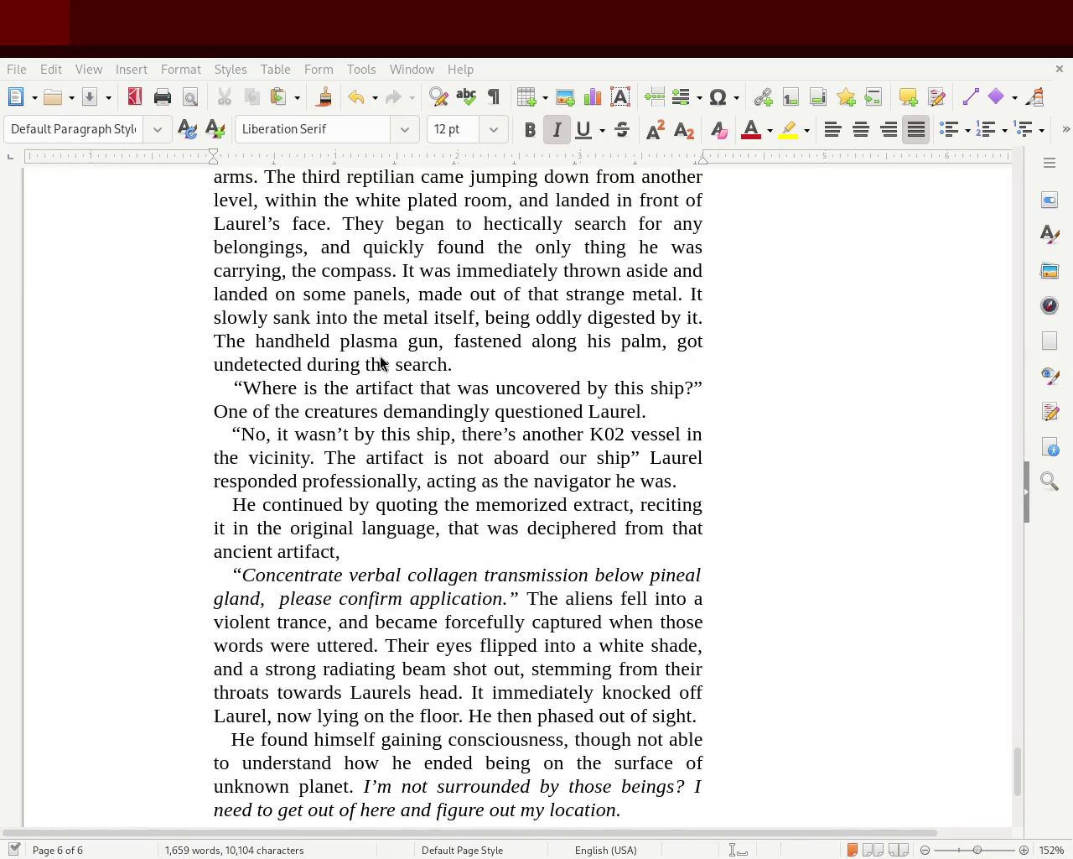
{"action": "mouse_move", "coordinate": [1019, 762]}
{"action": "left_mouse_down"}
{"action": "mouse_move", "coordinate": [1029, 759]}
{"action": "mouse_move", "coordinate": [1025, 776]}
{"action": "left_mouse_up"}
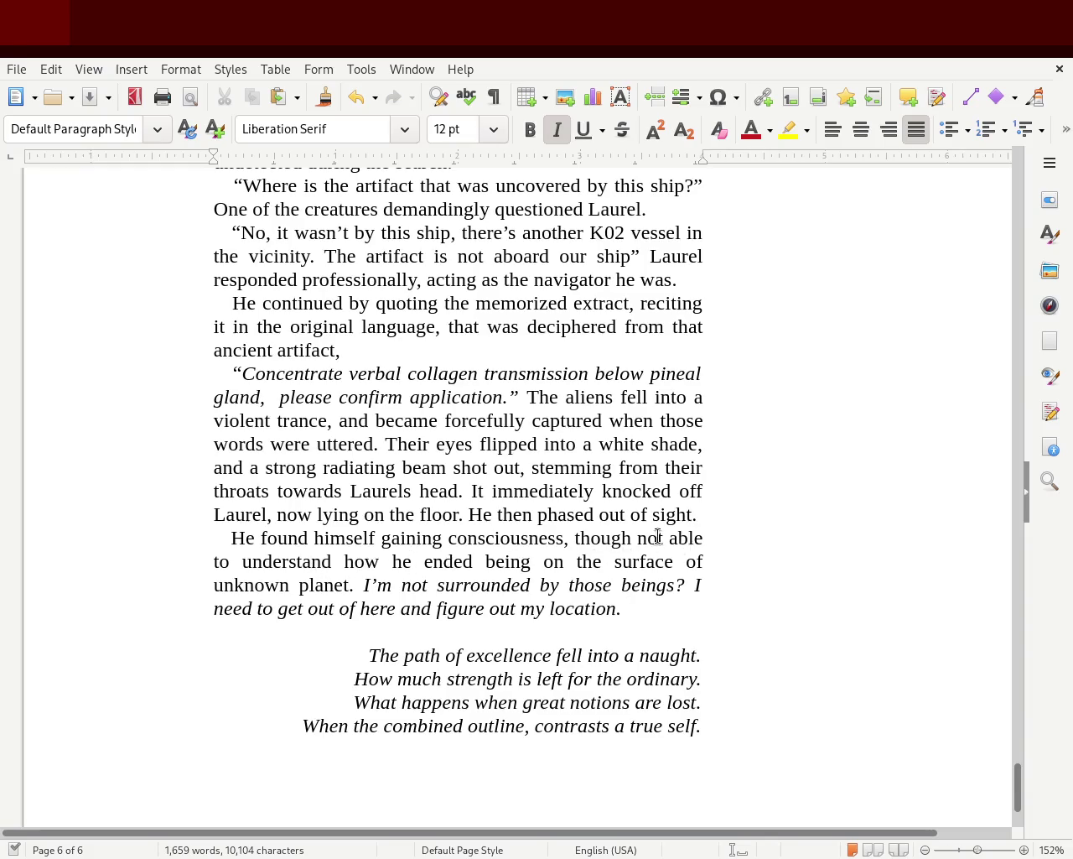
{"action": "left_click", "coordinate": [775, 507]}
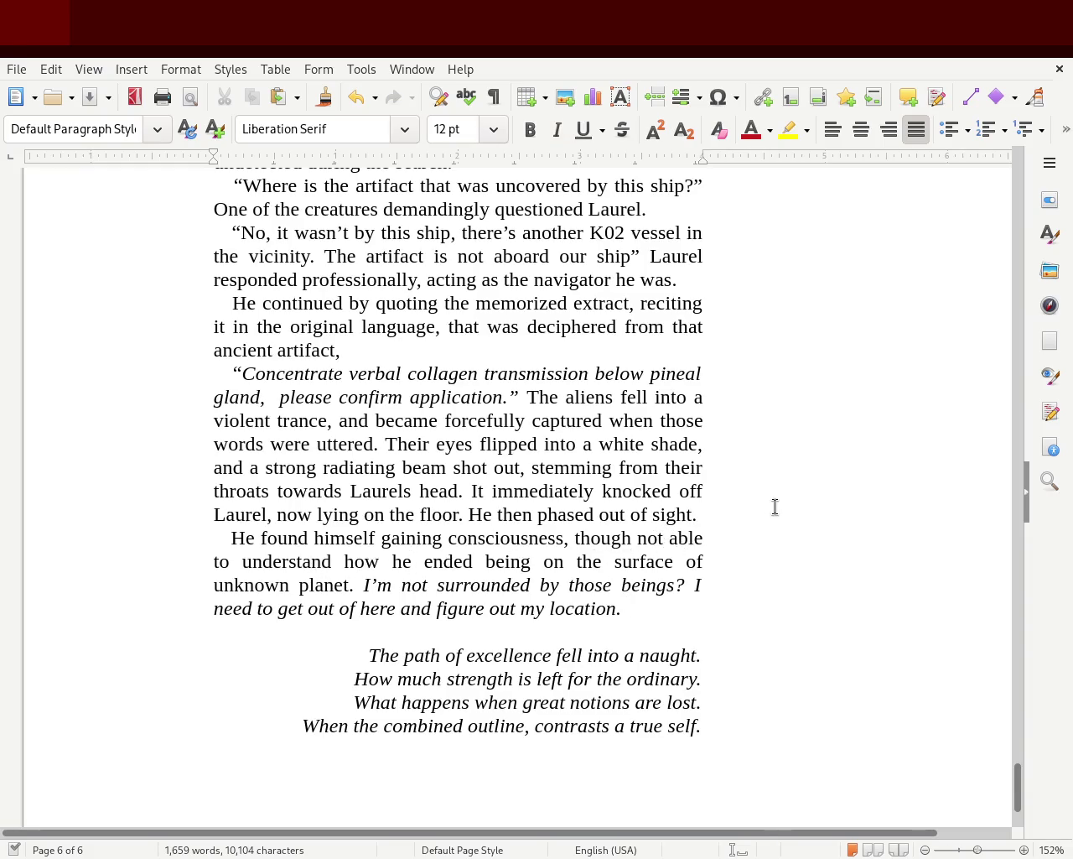
{"action": "type", "text": "beingable"}
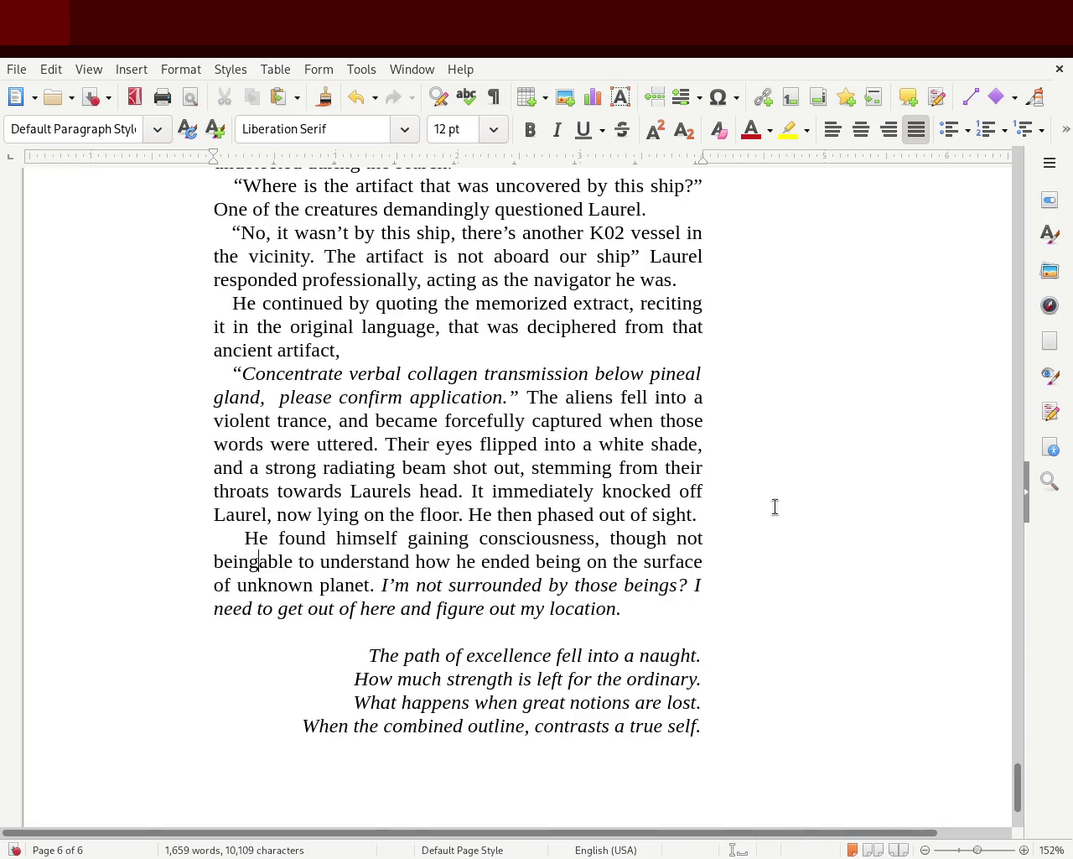
{"action": "key", "text": "BackSpace"}
{"action": "key", "text": "BackSpace"}
{"action": "type", "text": "in"}
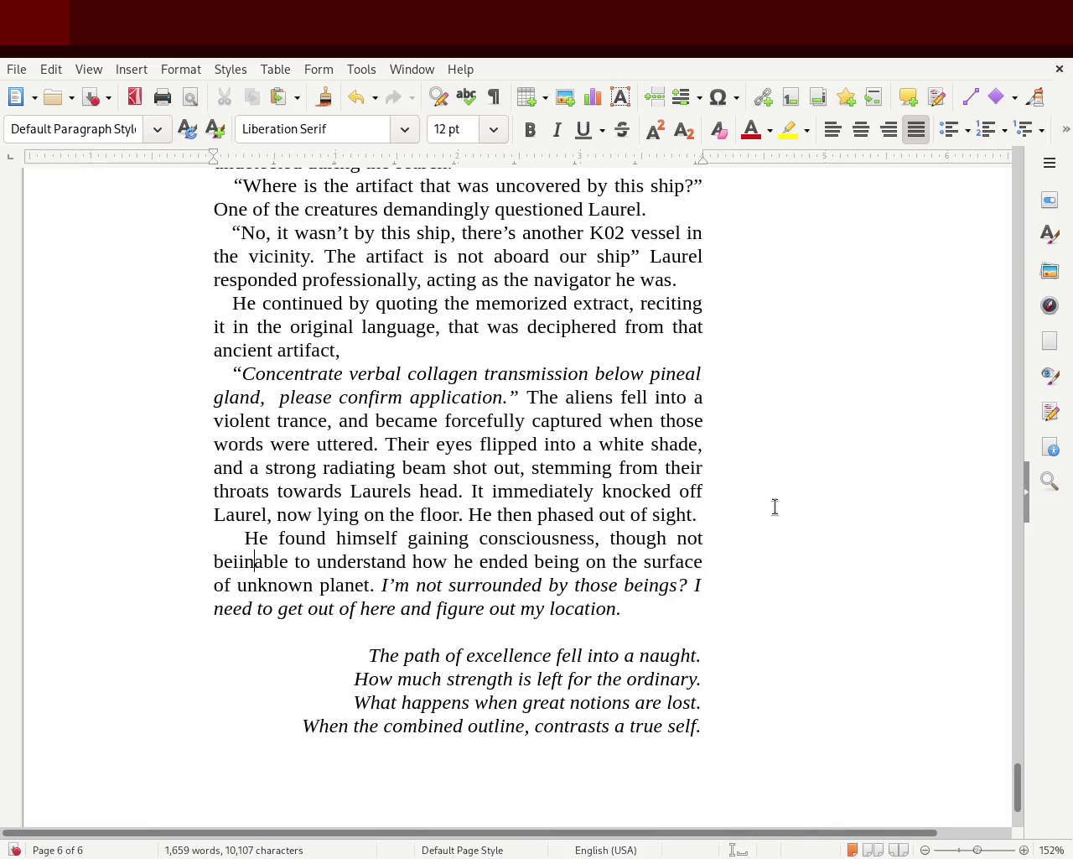
{"action": "key", "text": "BackSpace"}
{"action": "key", "text": "BackSpace"}
{"action": "type", "text": "ng"}
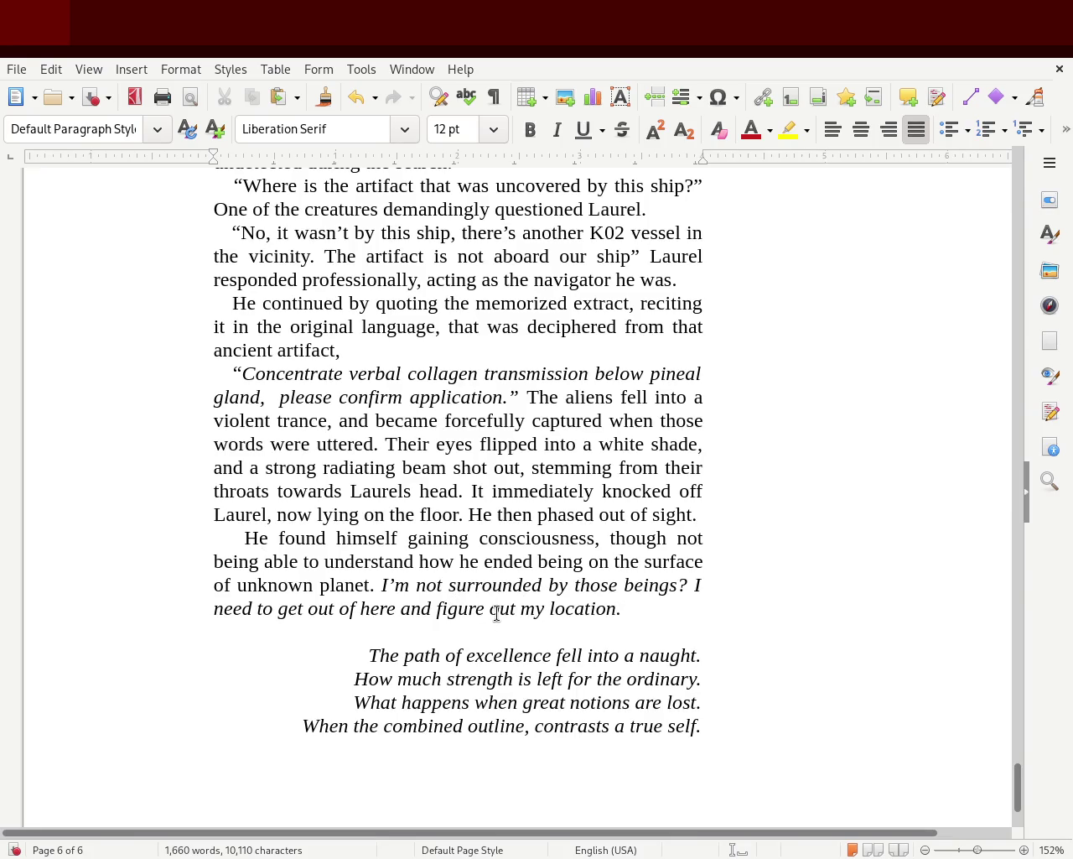
{"action": "left_click", "coordinate": [635, 612]}
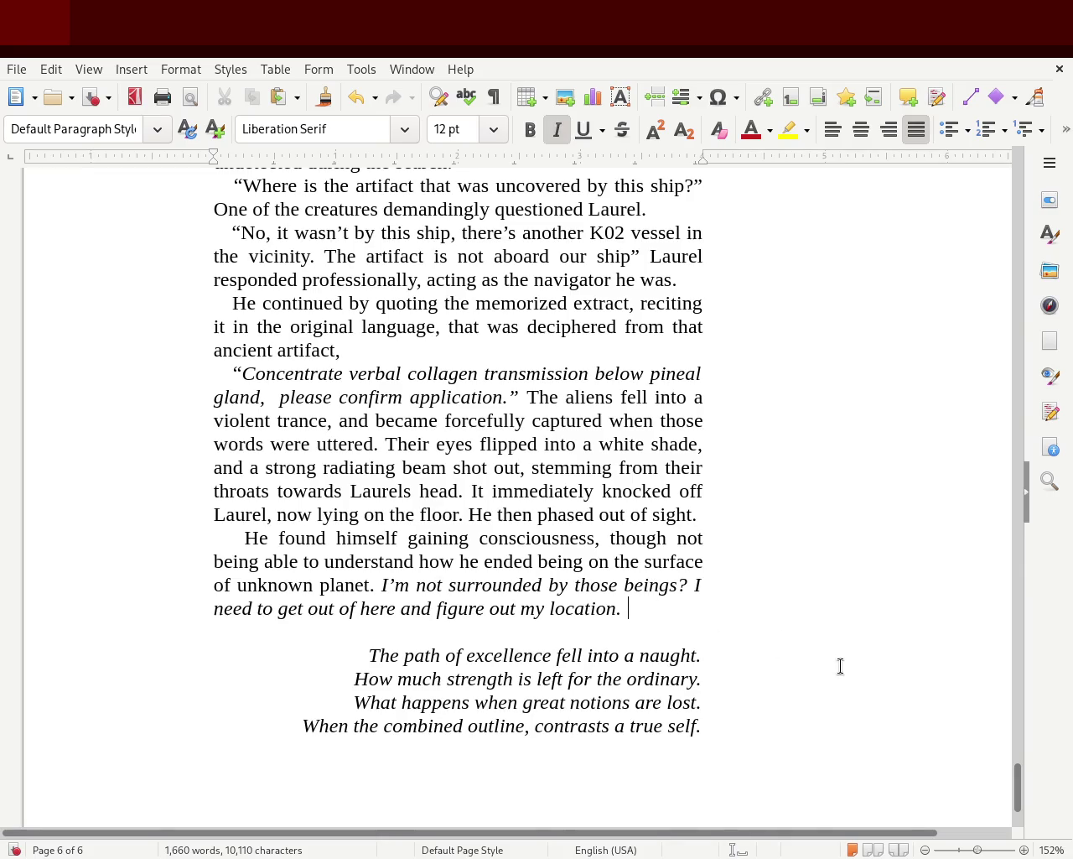
{"action": "key", "text": "ctrl+s"}
{"action": "left_click", "coordinate": [323, 420]}
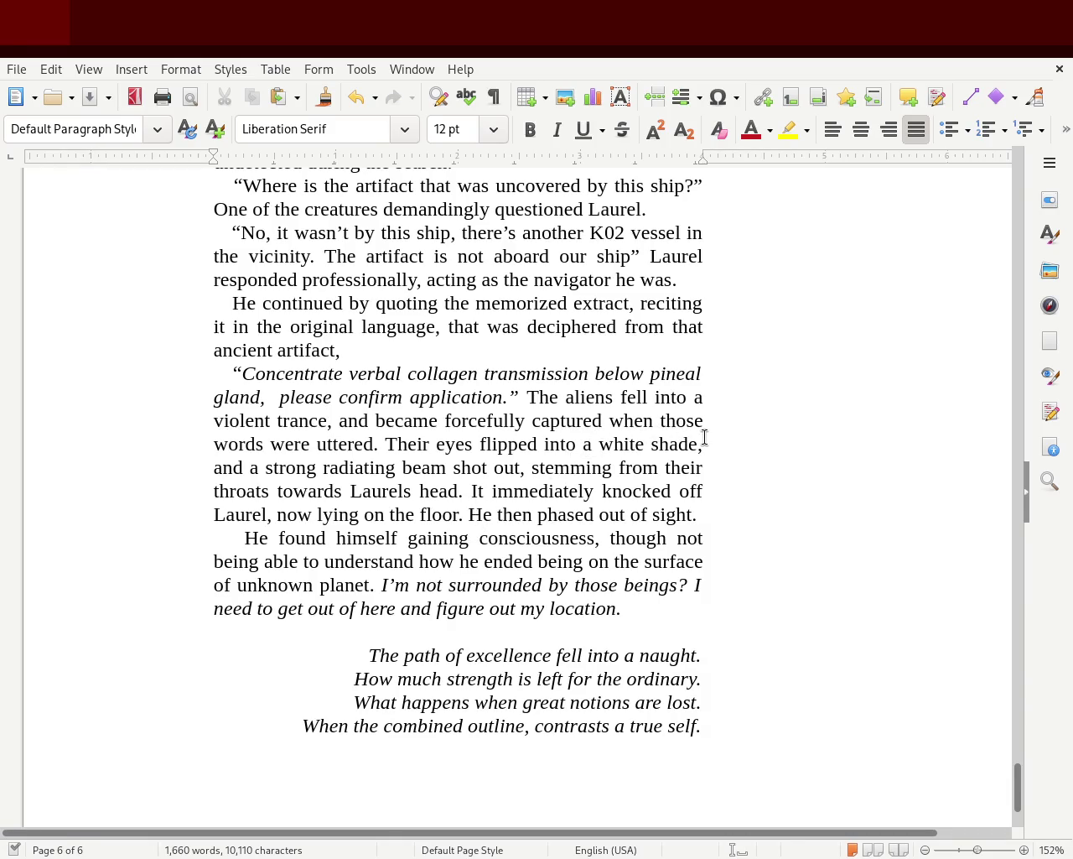
Replace 'became' with 'got' and 'captured' with 'contained', fixing the 'contrained' typo.
{"action": "double_click", "coordinate": [417, 420]}
{"action": "type", "text": "got"}
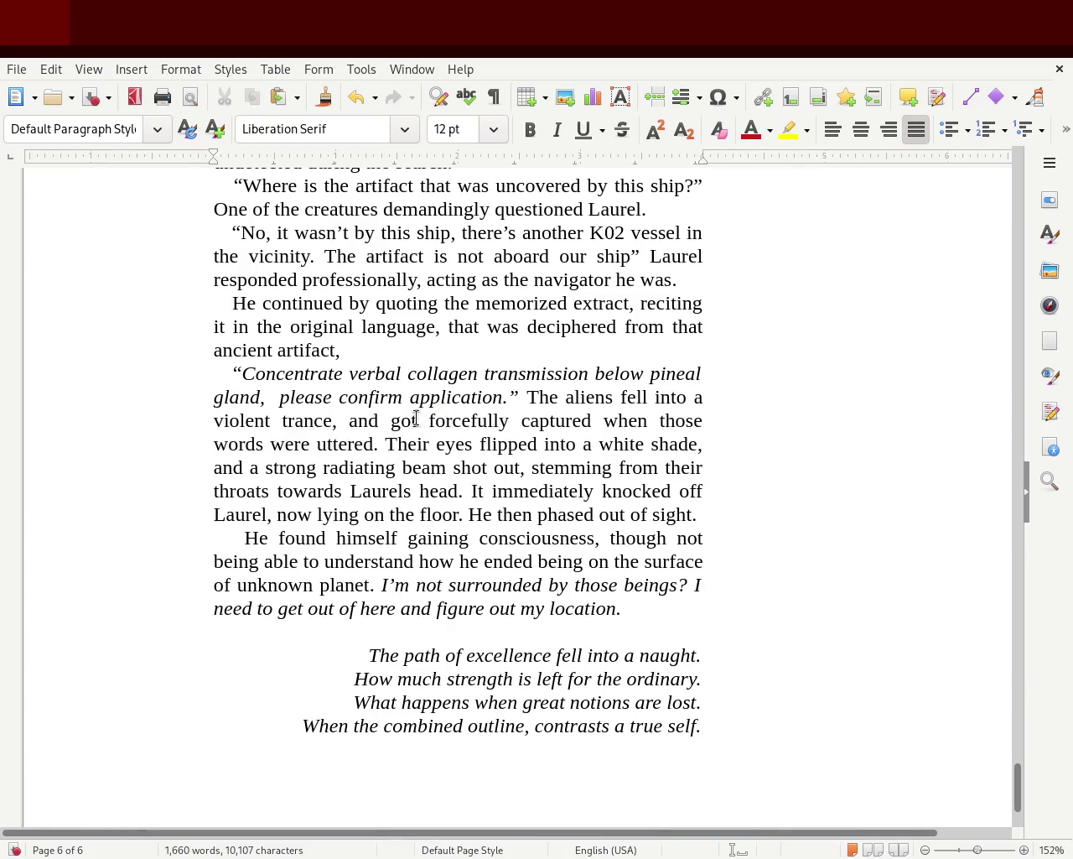
{"action": "double_click", "coordinate": [570, 421]}
{"action": "type", "text": "contrained"}
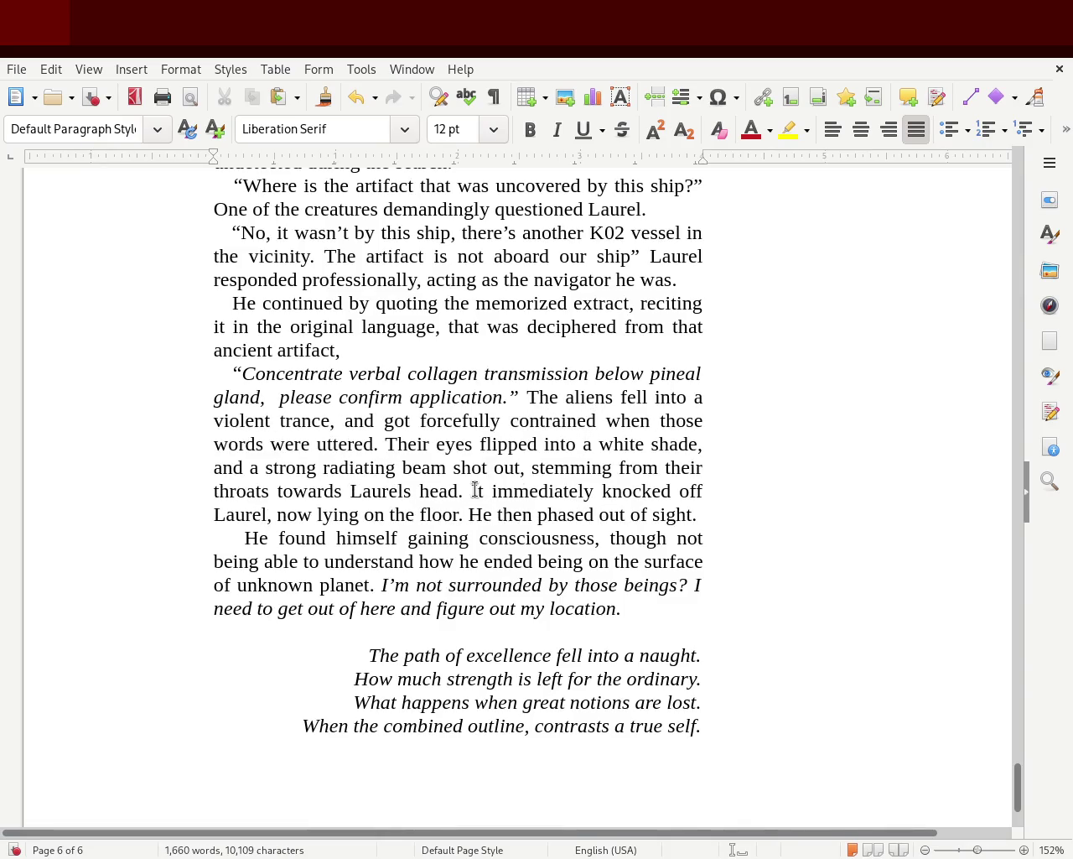
{"action": "double_click", "coordinate": [397, 422]}
{"action": "double_click", "coordinate": [571, 423]}
{"action": "type", "text": "contained"}
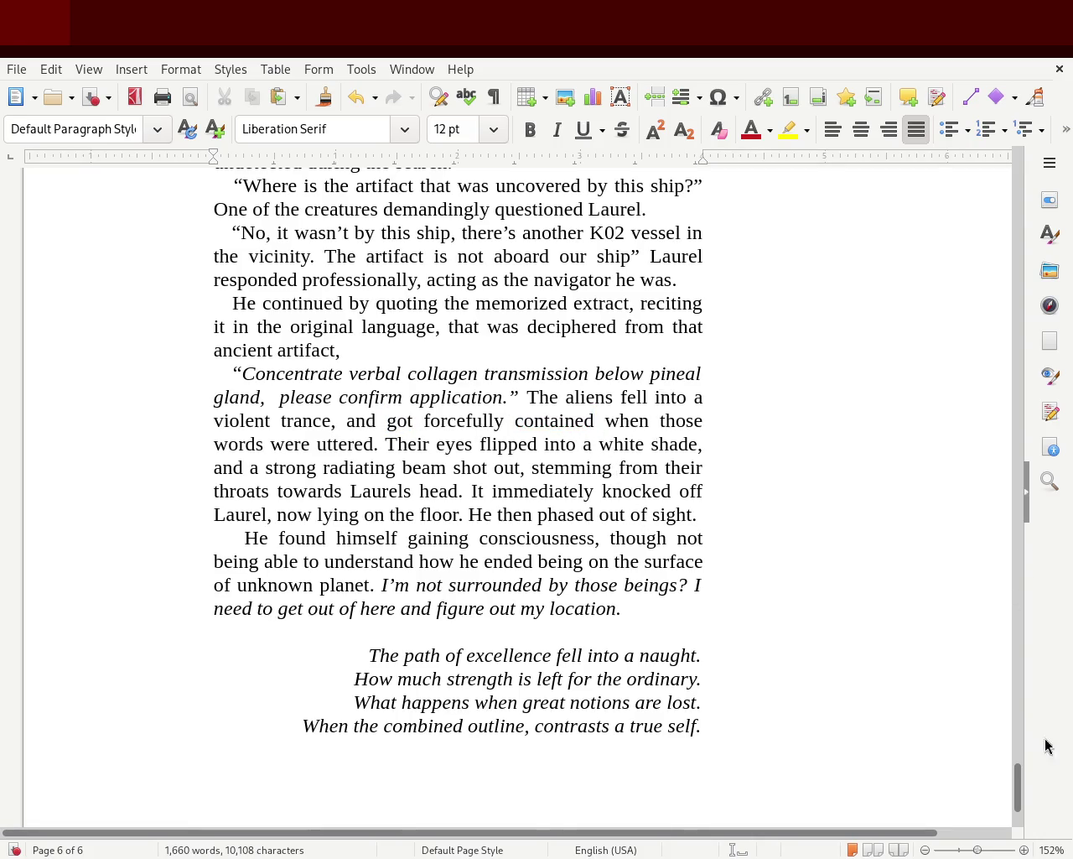
{"action": "left_click_drag", "start_coordinate": [1020, 791], "coordinate": [1032, 763]}
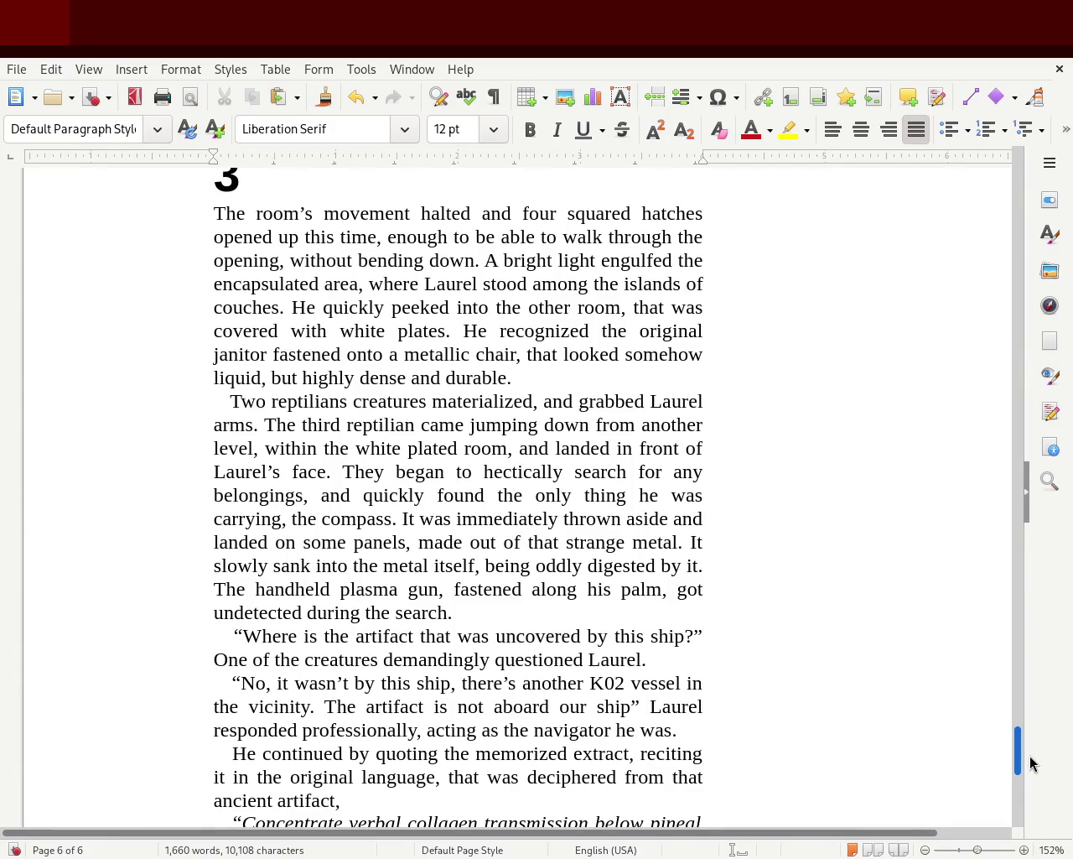
Replace 'contained' with 'constrained' in the trance sentence at the end of chapter 3.
{"action": "left_click_drag", "start_coordinate": [1031, 763], "coordinate": [1035, 805]}
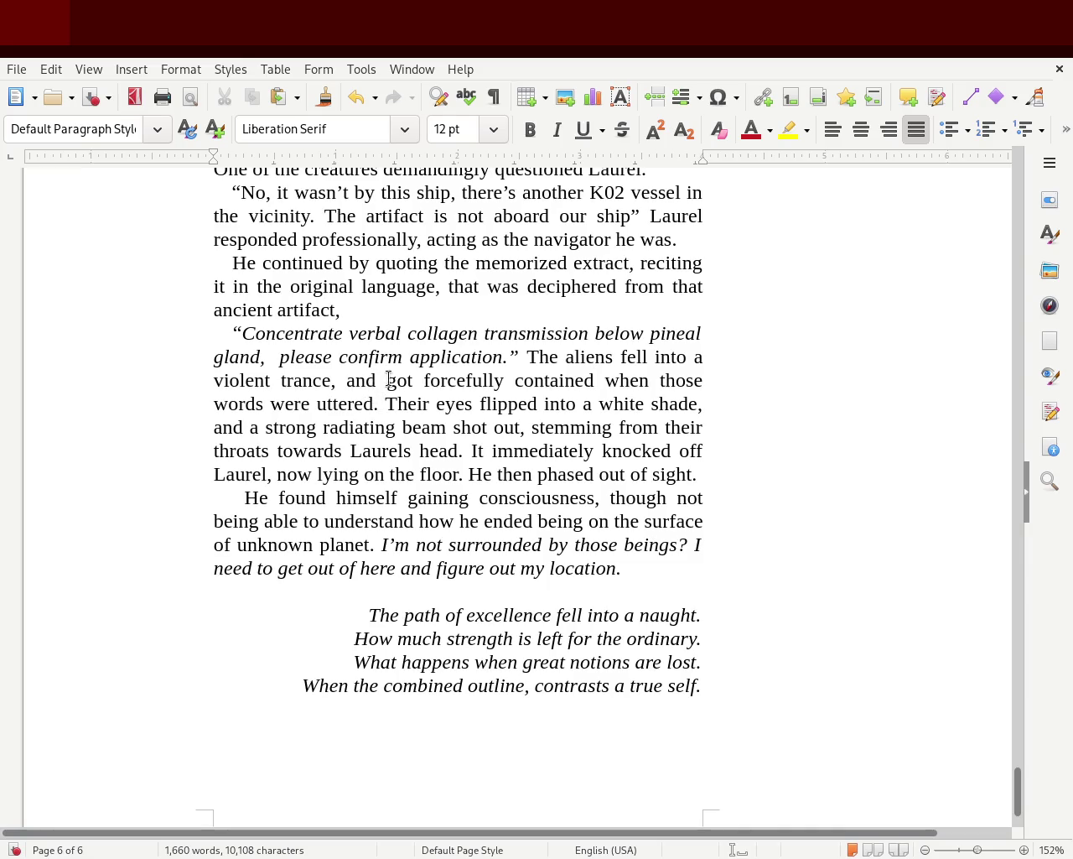
{"action": "double_click", "coordinate": [574, 378]}
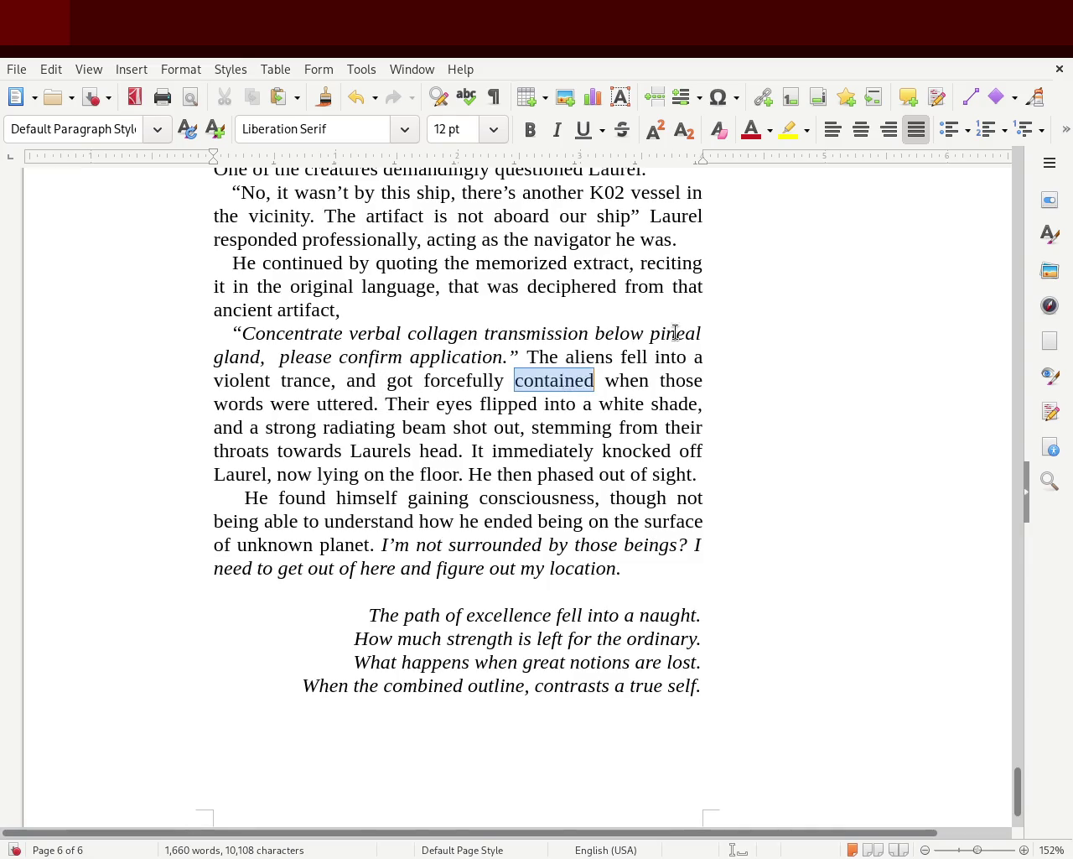
{"action": "type", "text": "constrained"}
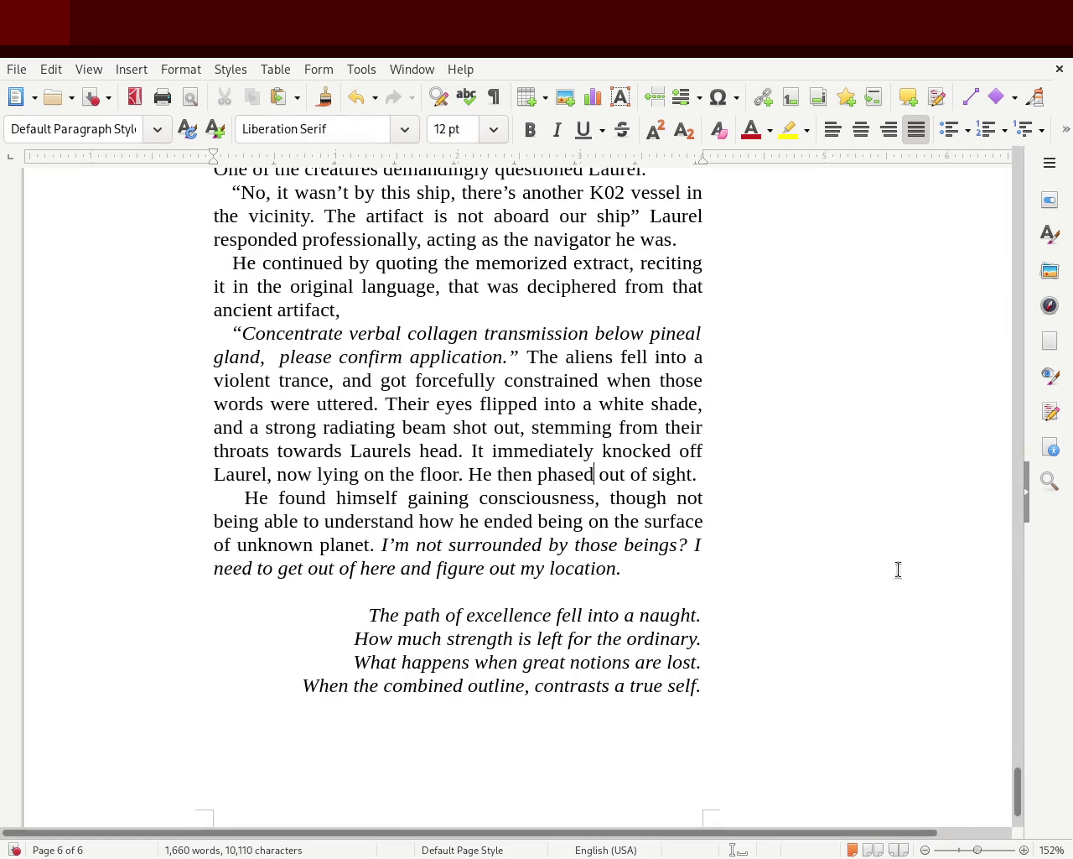
{"action": "mouse_move", "coordinate": [1018, 792]}
{"action": "left_mouse_down"}
{"action": "mouse_move", "coordinate": [1001, 206]}
{"action": "mouse_move", "coordinate": [987, 283]}
{"action": "mouse_move", "coordinate": [922, 388]}
{"action": "left_mouse_up"}
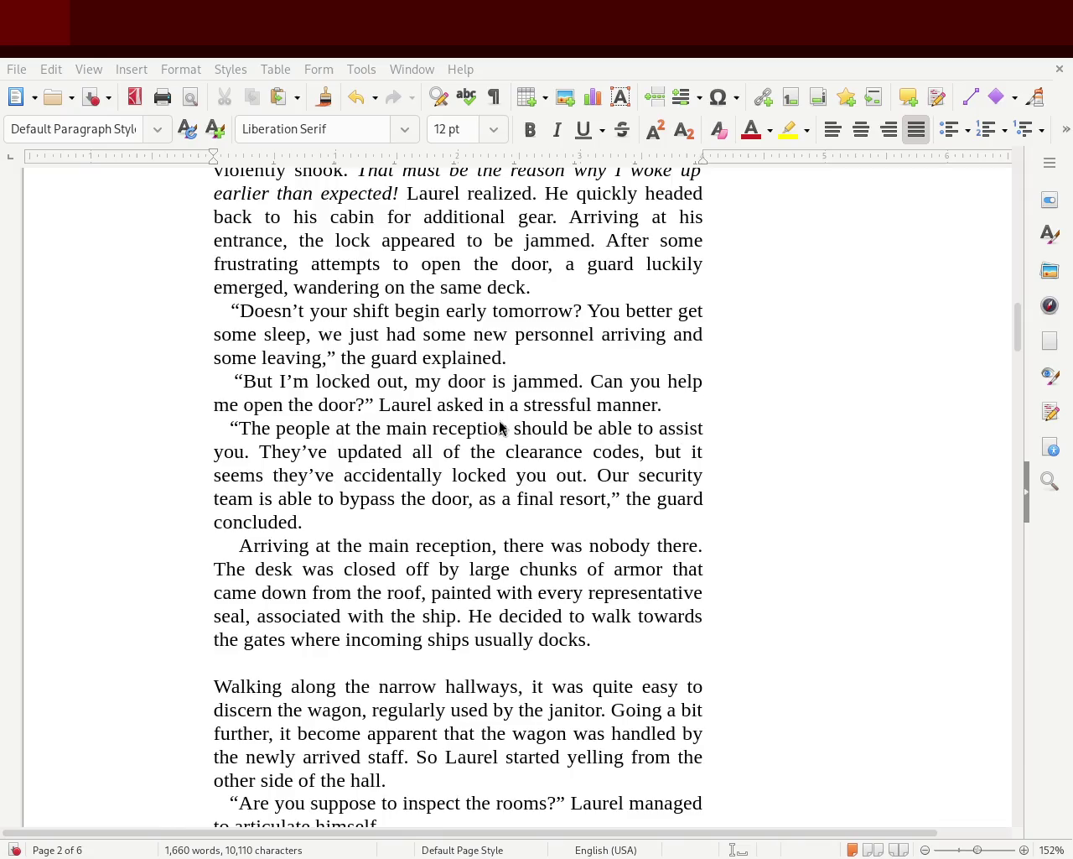
{"action": "mouse_move", "coordinate": [1018, 318]}
{"action": "left_mouse_down"}
{"action": "mouse_move", "coordinate": [1024, 249]}
{"action": "mouse_move", "coordinate": [1013, 835]}
{"action": "mouse_move", "coordinate": [1016, 714]}
{"action": "mouse_move", "coordinate": [998, 788]}
{"action": "left_mouse_up"}
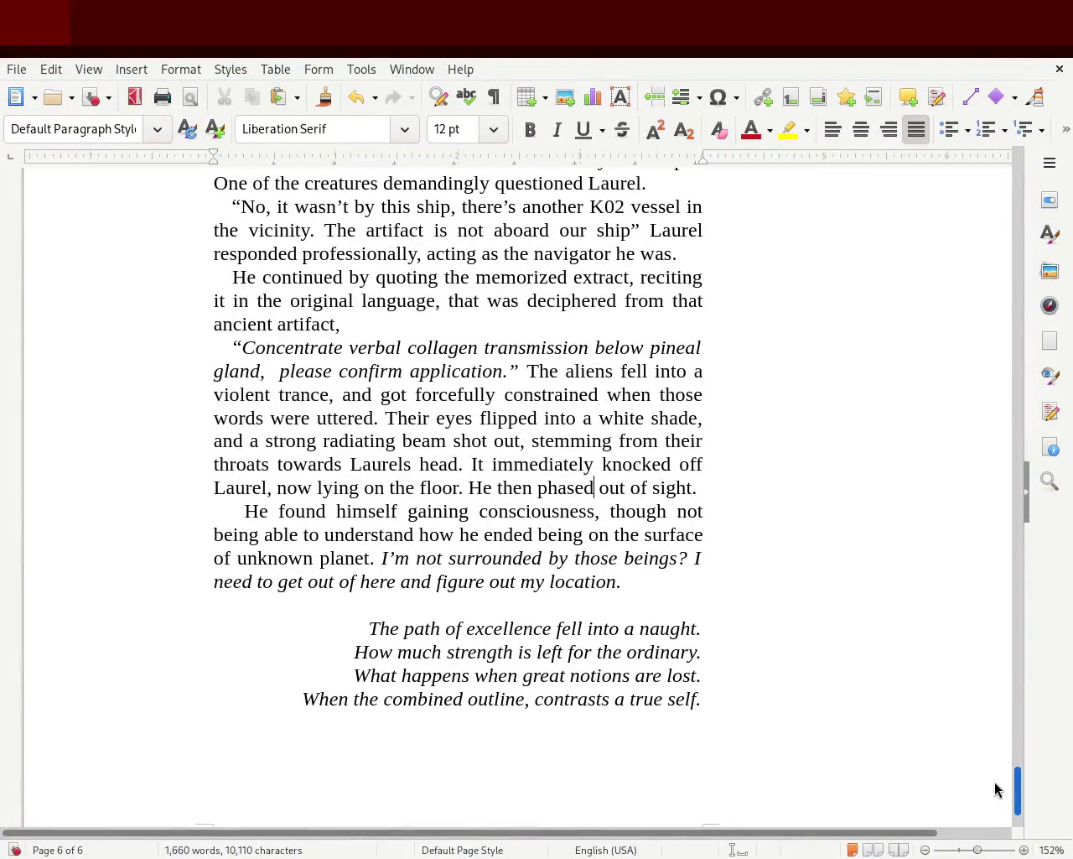
{"action": "left_click_drag", "start_coordinate": [995, 788], "coordinate": [996, 774]}
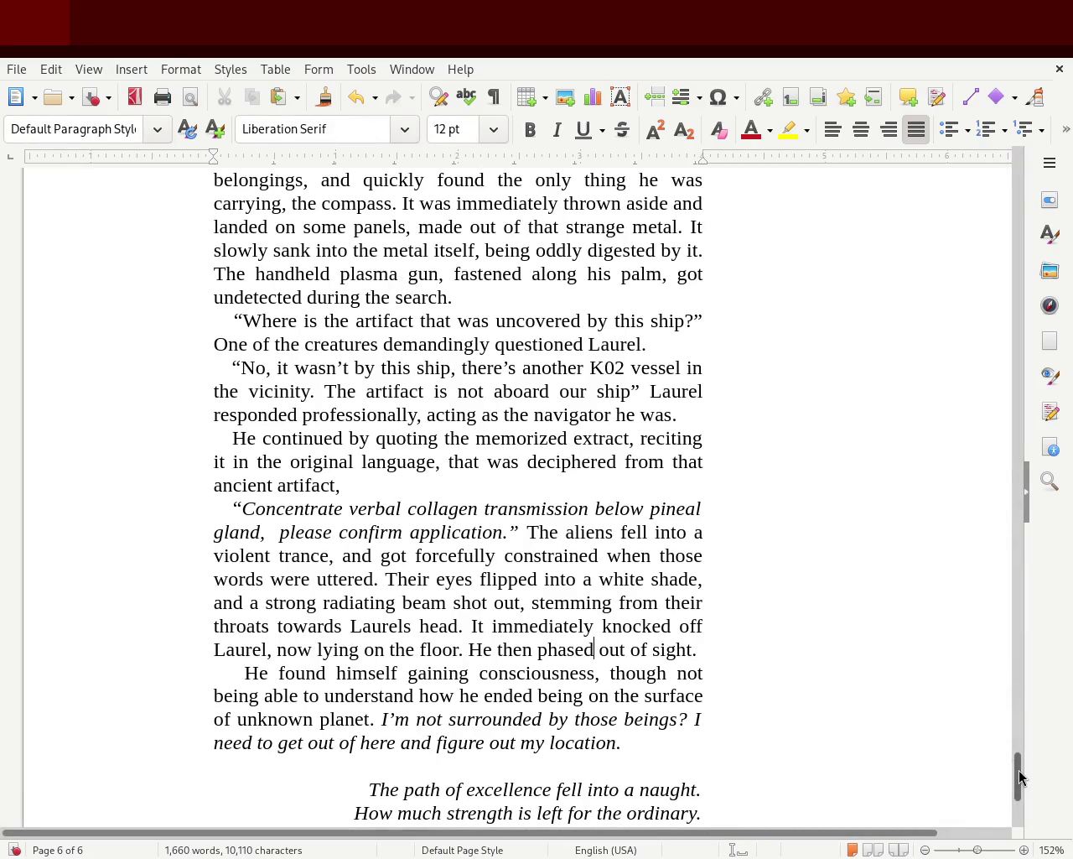
{"action": "left_click_drag", "start_coordinate": [1021, 778], "coordinate": [1019, 808]}
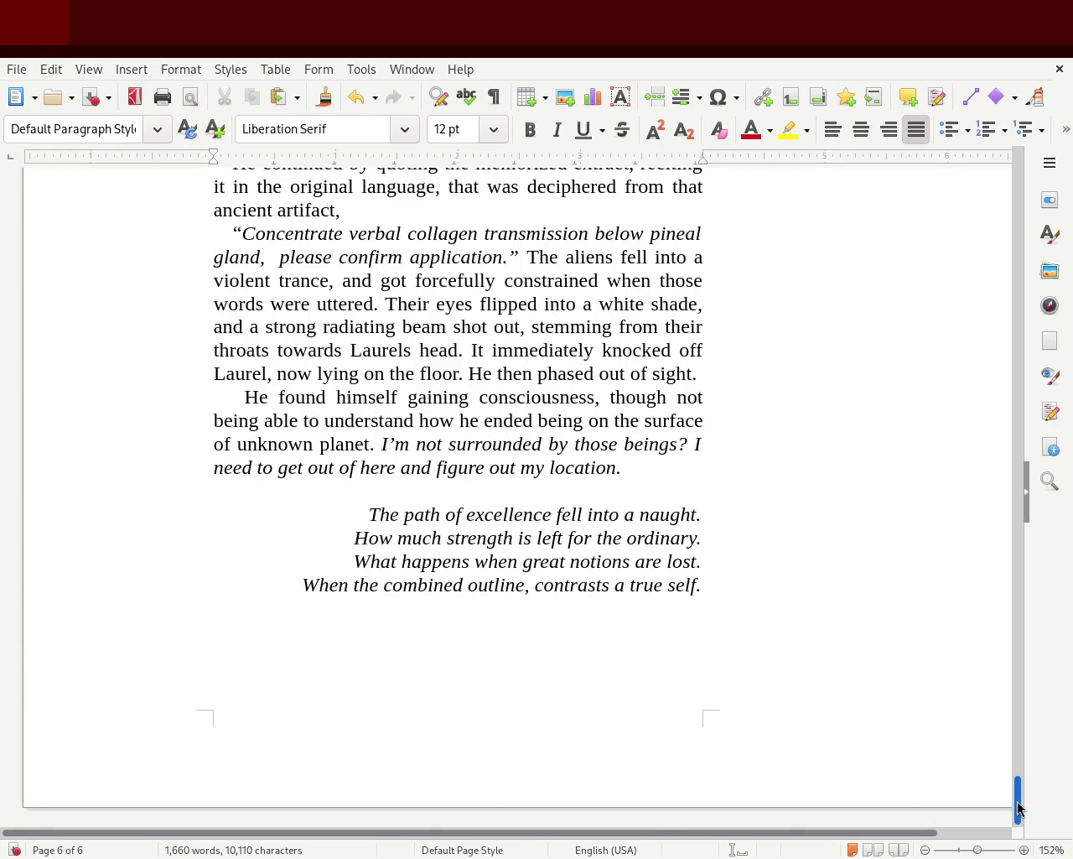
{"action": "mouse_move", "coordinate": [1019, 807]}
{"action": "left_mouse_down"}
{"action": "mouse_move", "coordinate": [998, 225]}
{"action": "mouse_move", "coordinate": [998, 290]}
{"action": "left_mouse_up"}
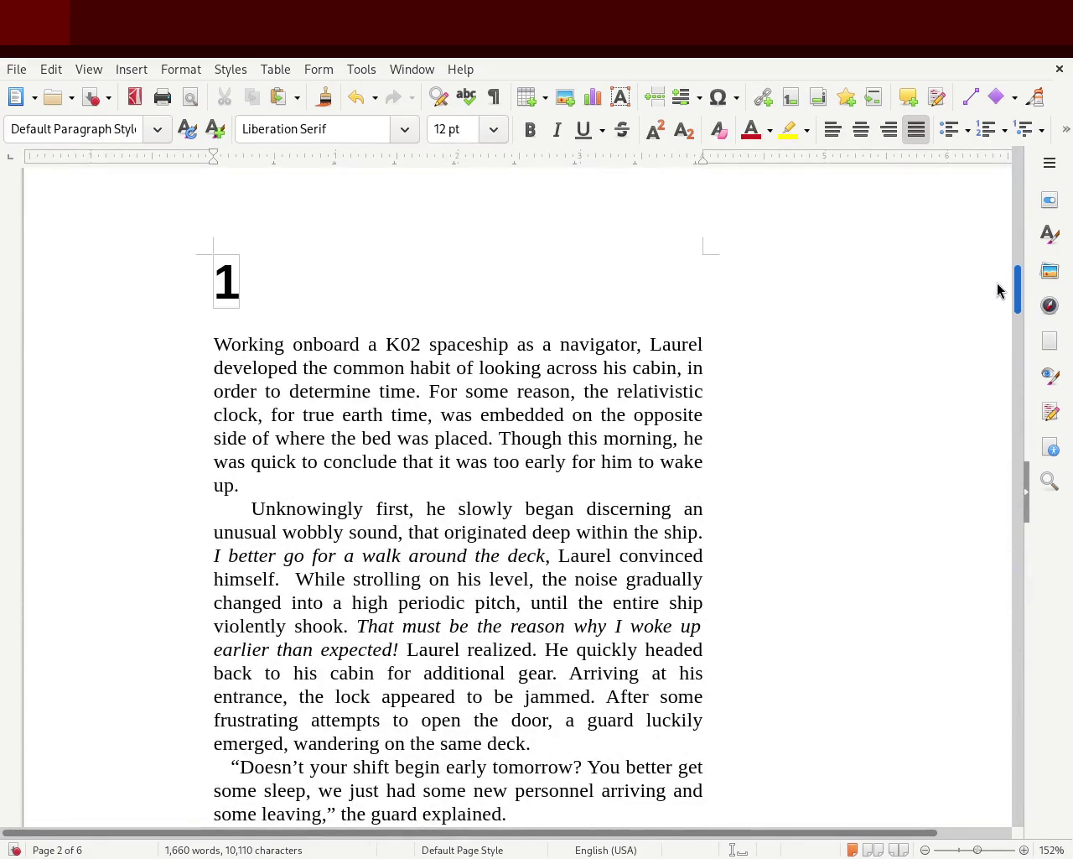
{"action": "mouse_move", "coordinate": [998, 290]}
{"action": "left_mouse_down"}
{"action": "mouse_move", "coordinate": [1005, 352]}
{"action": "mouse_move", "coordinate": [1037, 285]}
{"action": "mouse_move", "coordinate": [1046, 411]}
{"action": "mouse_move", "coordinate": [1050, 395]}
{"action": "left_mouse_up"}
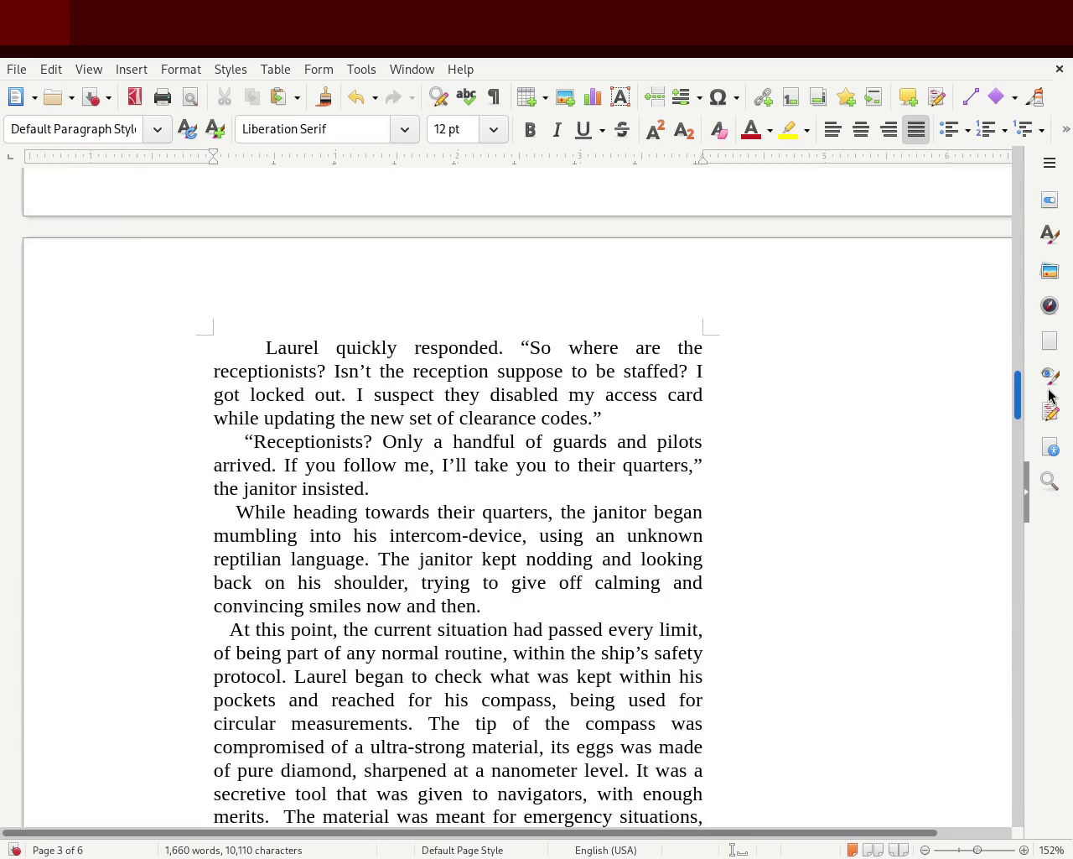
{"action": "mouse_move", "coordinate": [1050, 395]}
{"action": "left_mouse_down"}
{"action": "mouse_move", "coordinate": [1056, 558]}
{"action": "mouse_move", "coordinate": [1040, 739]}
{"action": "left_mouse_up"}
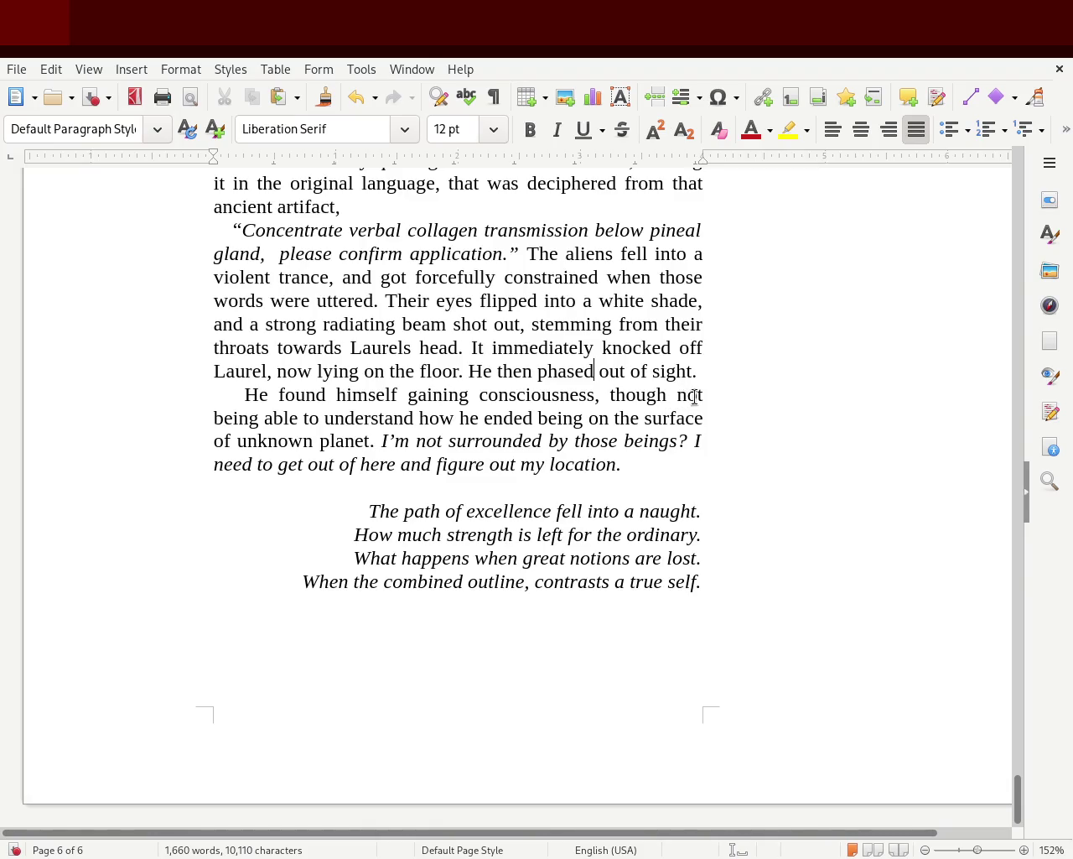
{"action": "left_click", "coordinate": [659, 397]}
Change 'though' to 'but', delete both instances of 'being', and insert 'an' after 'surface of'.
{"action": "double_click", "coordinate": [658, 397]}
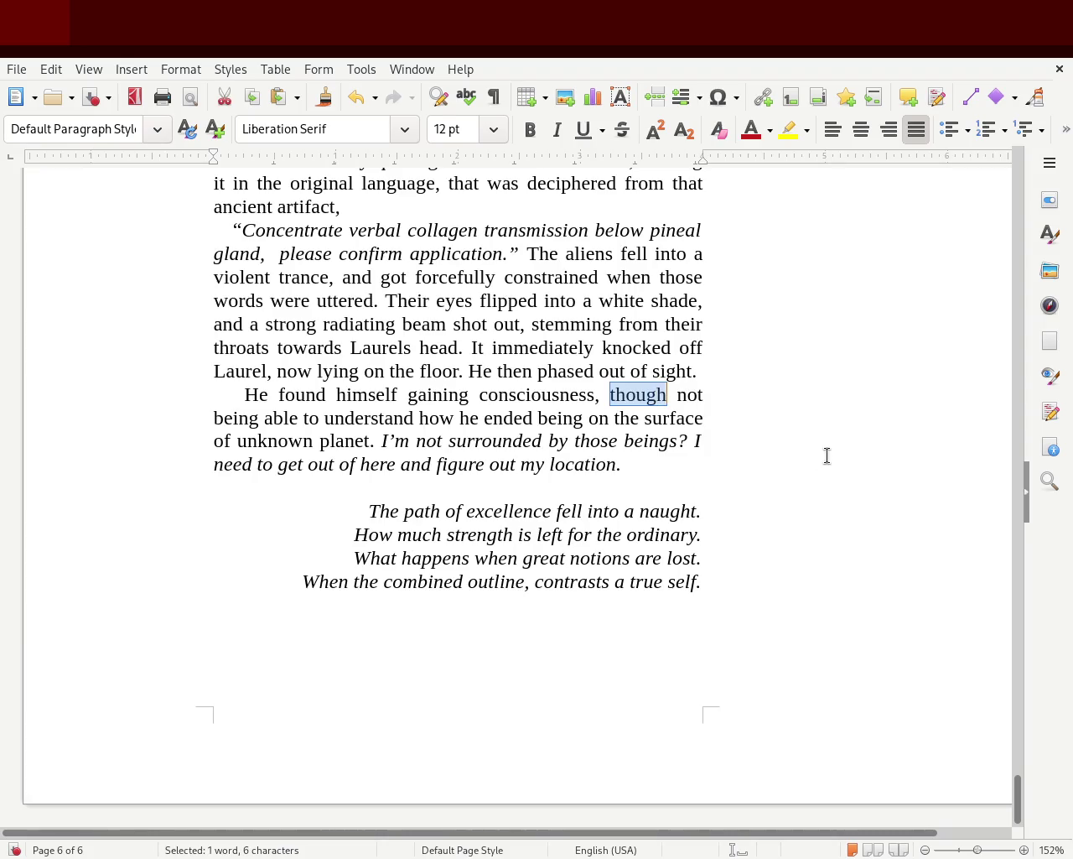
{"action": "type", "text": "but"}
{"action": "key", "text": "Right"}
{"action": "key", "text": "Right"}
{"action": "key", "text": "Right"}
{"action": "key", "text": "Right"}
{"action": "key", "text": "Right"}
{"action": "key", "text": "ctrl+Delete"}
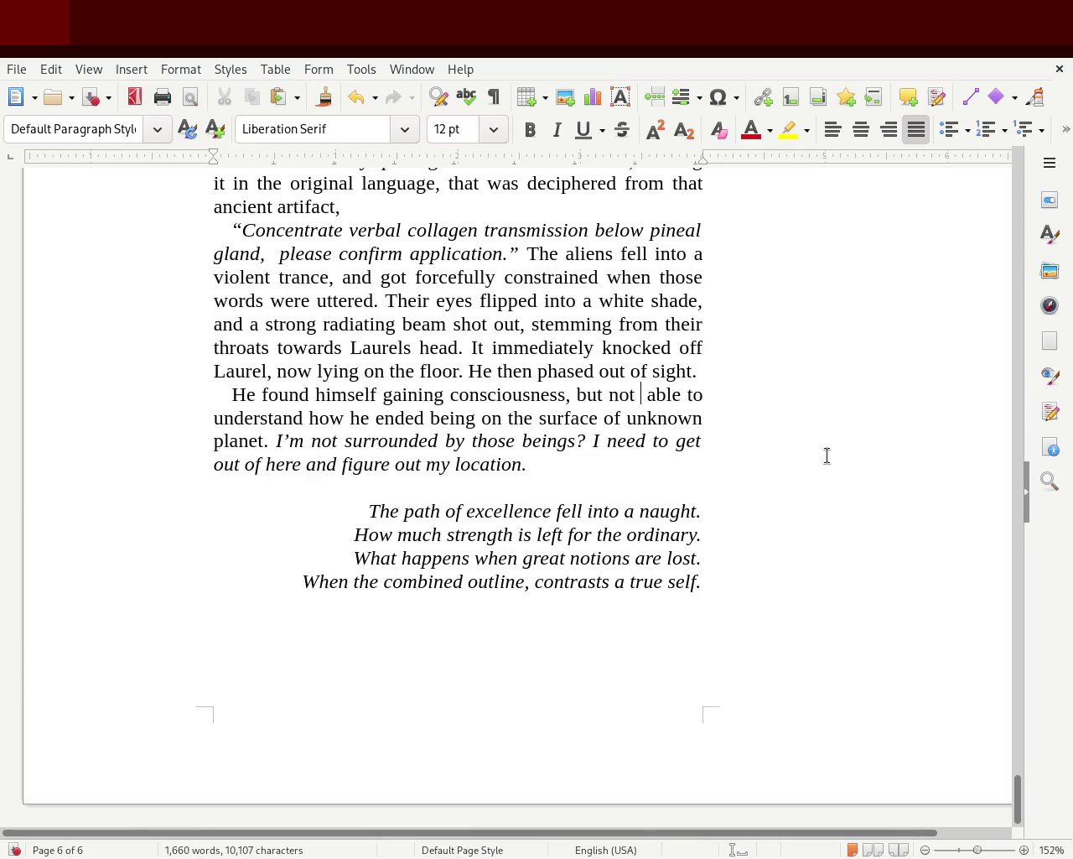
{"action": "key", "text": "BackSpace"}
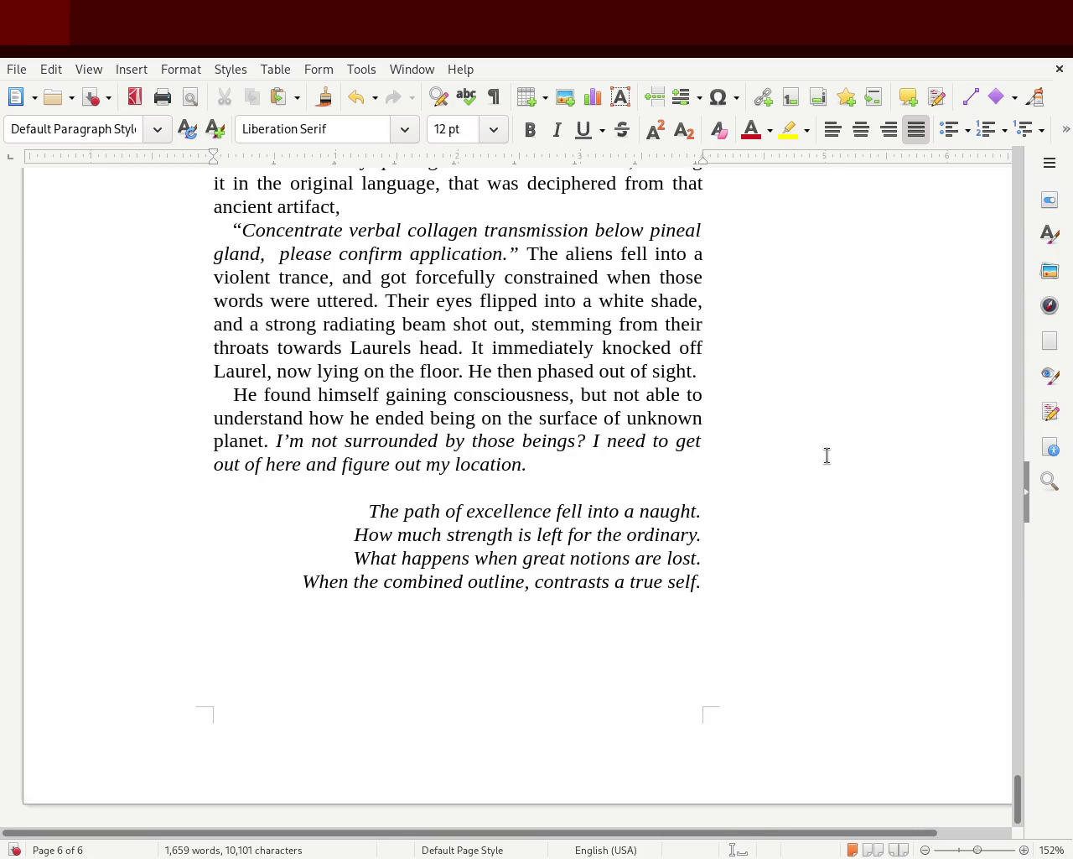
{"action": "double_click", "coordinate": [454, 417]}
{"action": "key", "text": "Delete"}
{"action": "key", "text": "Delete"}
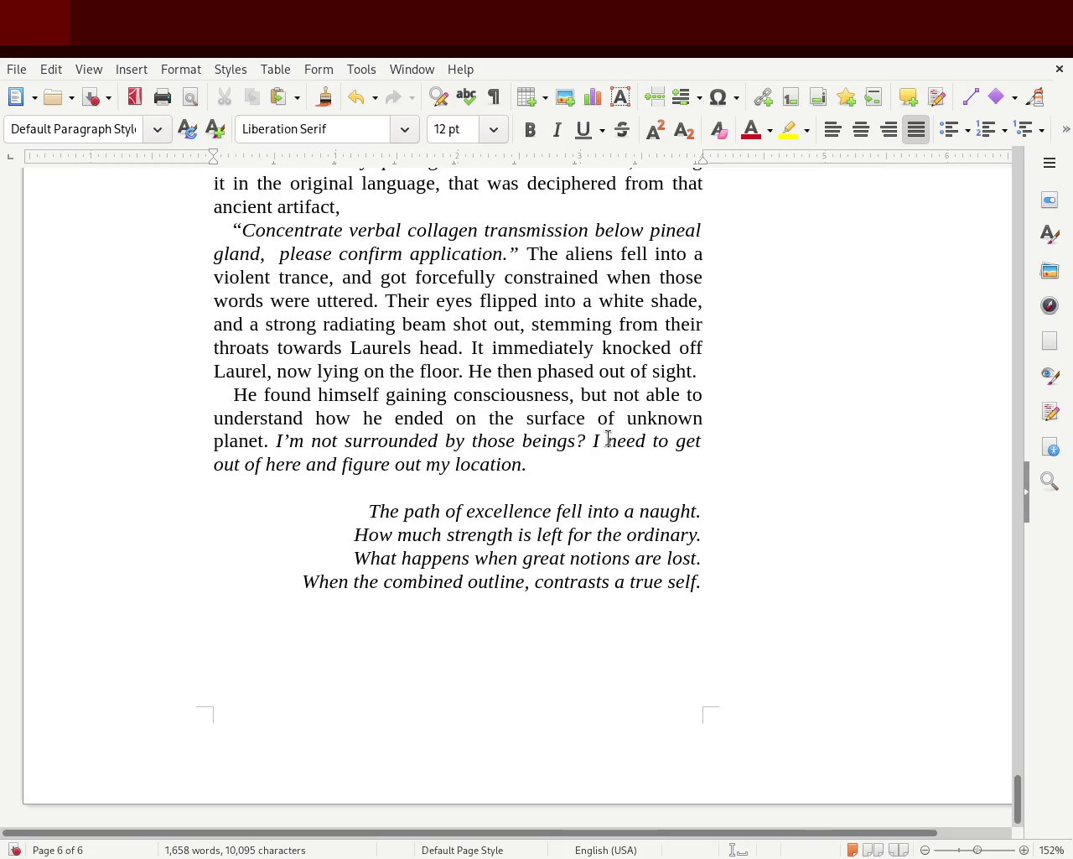
{"action": "key", "text": "Right"}
{"action": "key", "text": "Right"}
{"action": "key", "text": "Right"}
{"action": "key", "text": "Right"}
{"action": "key", "text": "Right"}
{"action": "key", "text": "Right"}
{"action": "key", "text": "Right"}
{"action": "key", "text": "Right"}
{"action": "type", "text": "thios"}
{"action": "key", "text": "BackSpace"}
{"action": "key", "text": "BackSpace"}
{"action": "key", "text": "BackSpace"}
{"action": "key", "text": "BackSpace"}
{"action": "key", "text": "BackSpace"}
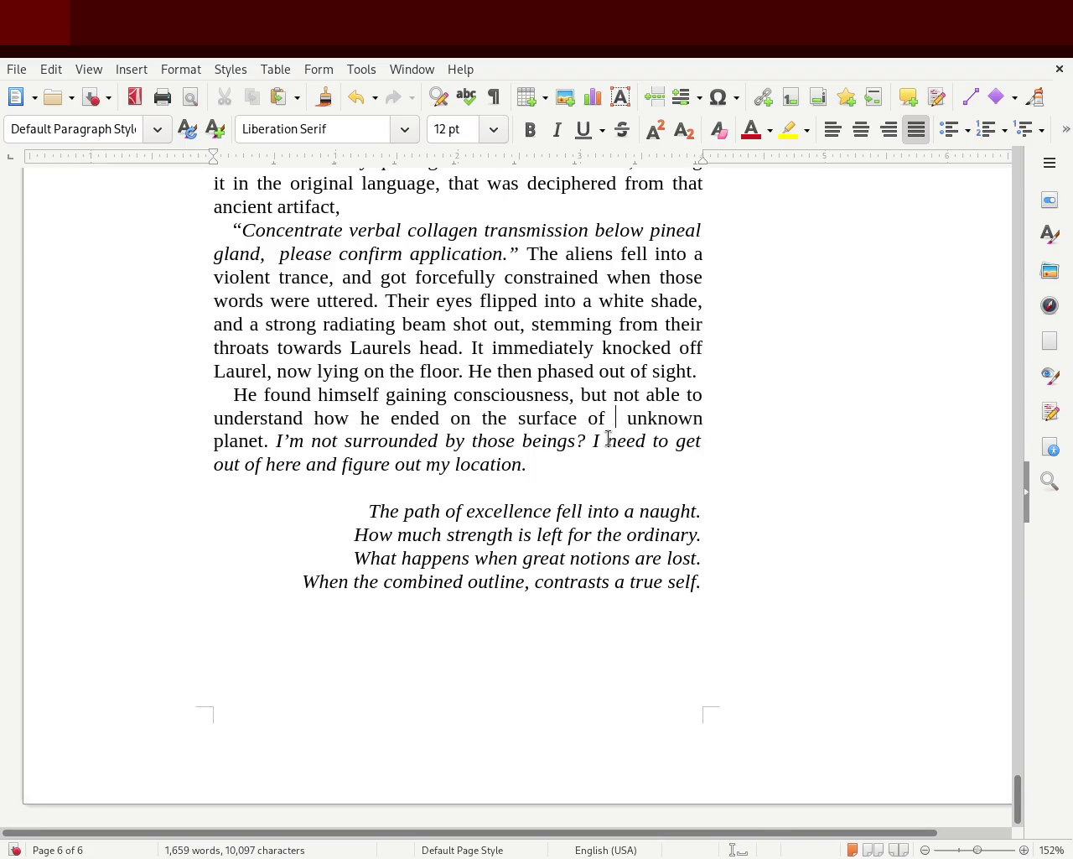
{"action": "type", "text": "a"}
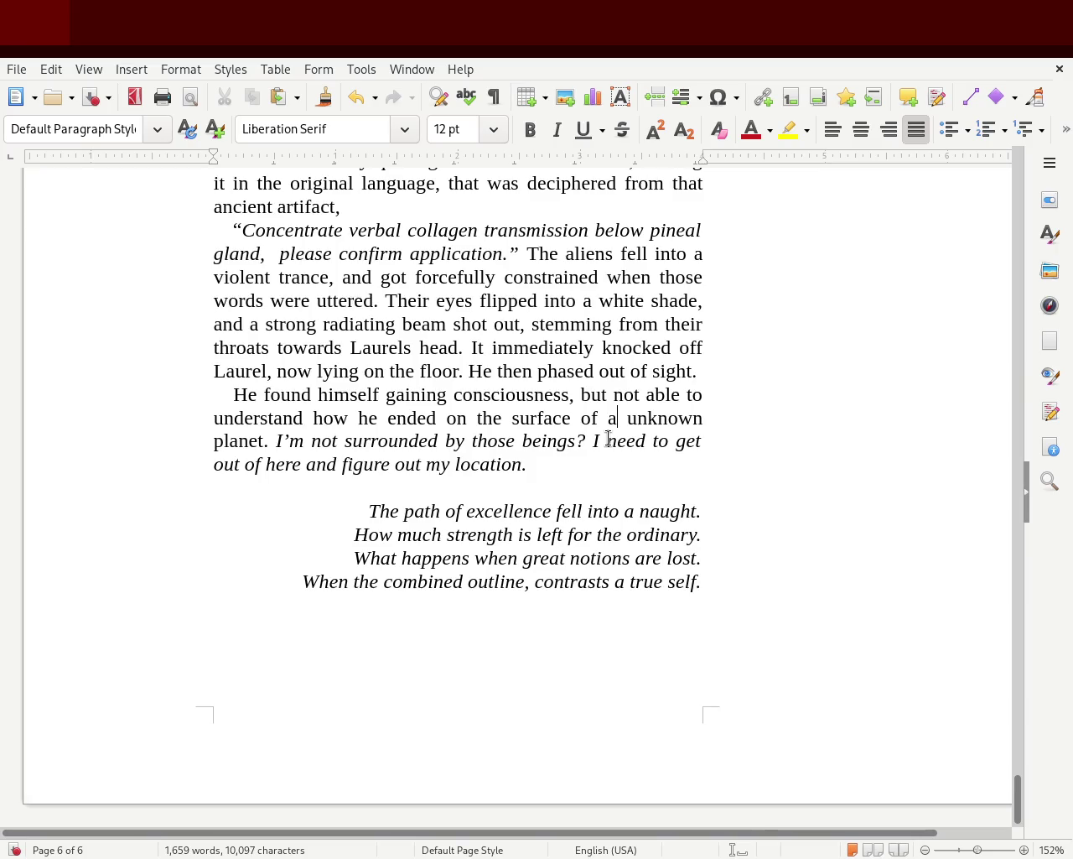
{"action": "type", "text": "n"}
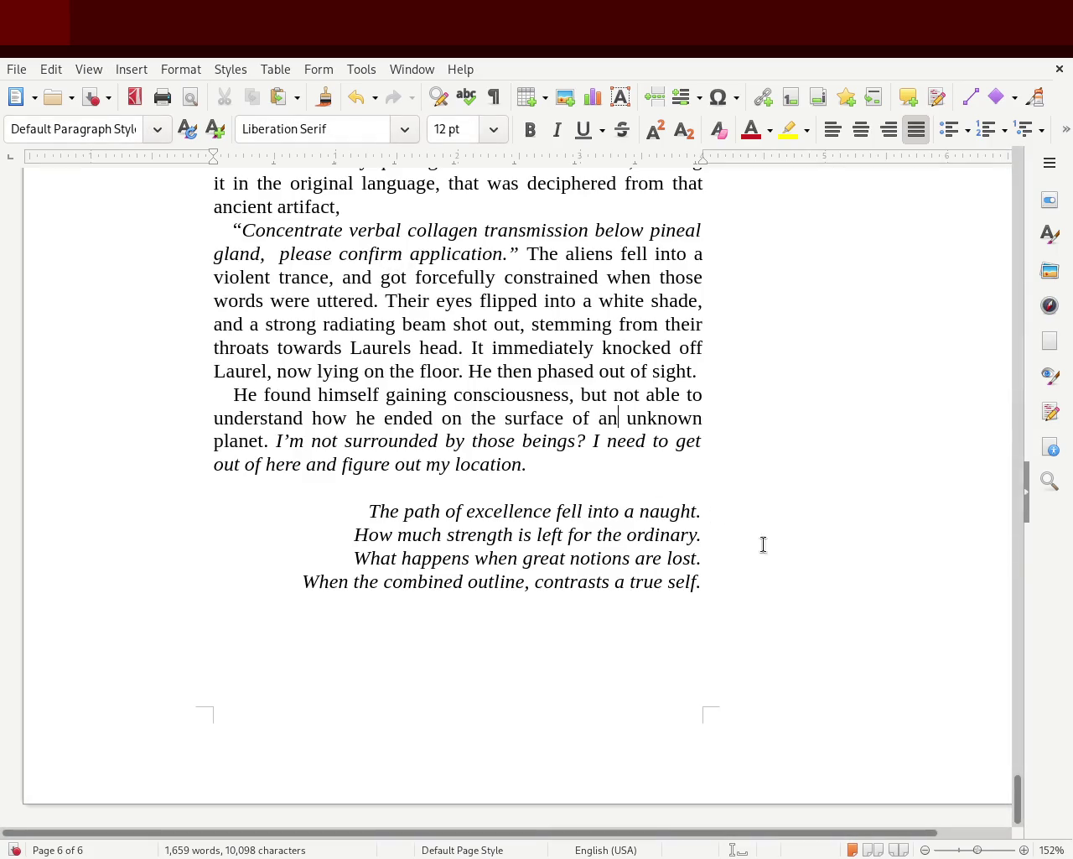
{"action": "mouse_move", "coordinate": [1017, 819]}
{"action": "left_mouse_down"}
{"action": "mouse_move", "coordinate": [1037, 759]}
{"action": "mouse_move", "coordinate": [1053, 621]}
{"action": "mouse_move", "coordinate": [1059, 415]}
{"action": "mouse_move", "coordinate": [1001, 271]}
{"action": "mouse_move", "coordinate": [975, 305]}
{"action": "left_mouse_up"}
Scroll through the story from chapter 1 down to the chapter 3 heading on page 6.
{"action": "scroll", "coordinate": [972, 307], "scroll_direction": "down", "scroll_amount": 1}
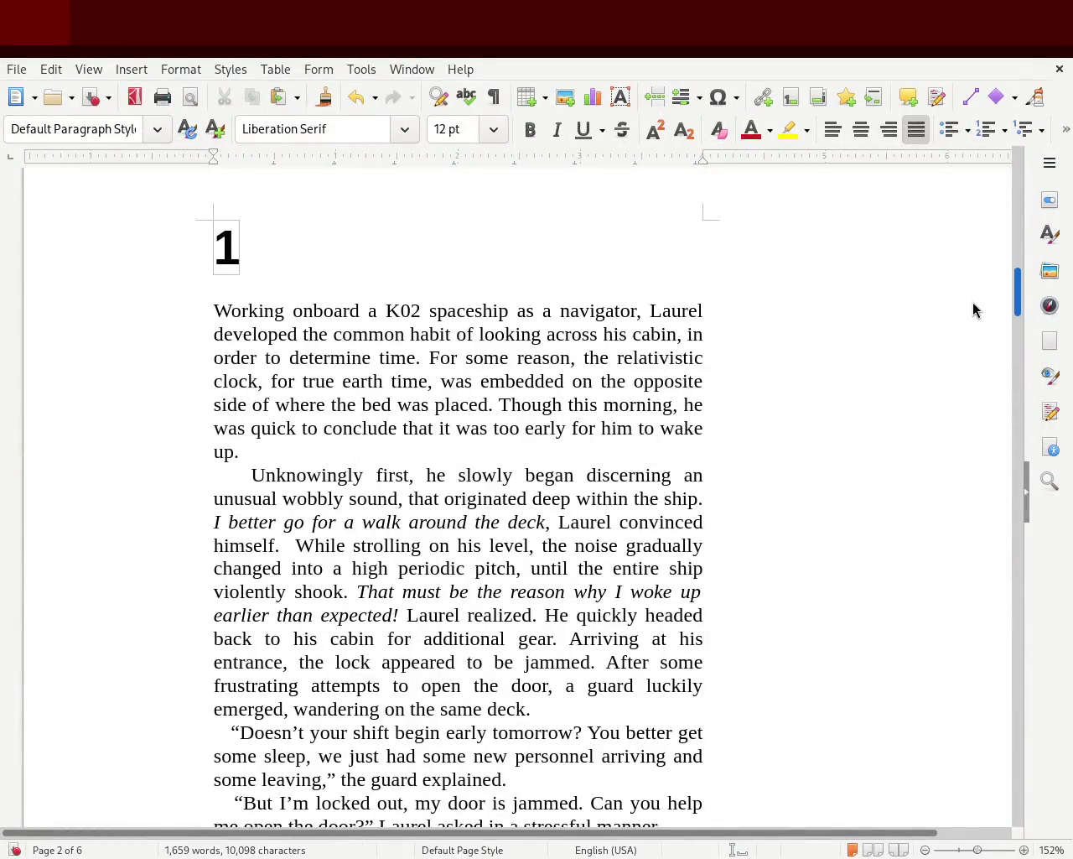
{"action": "scroll", "coordinate": [968, 319], "scroll_direction": "down", "scroll_amount": 4}
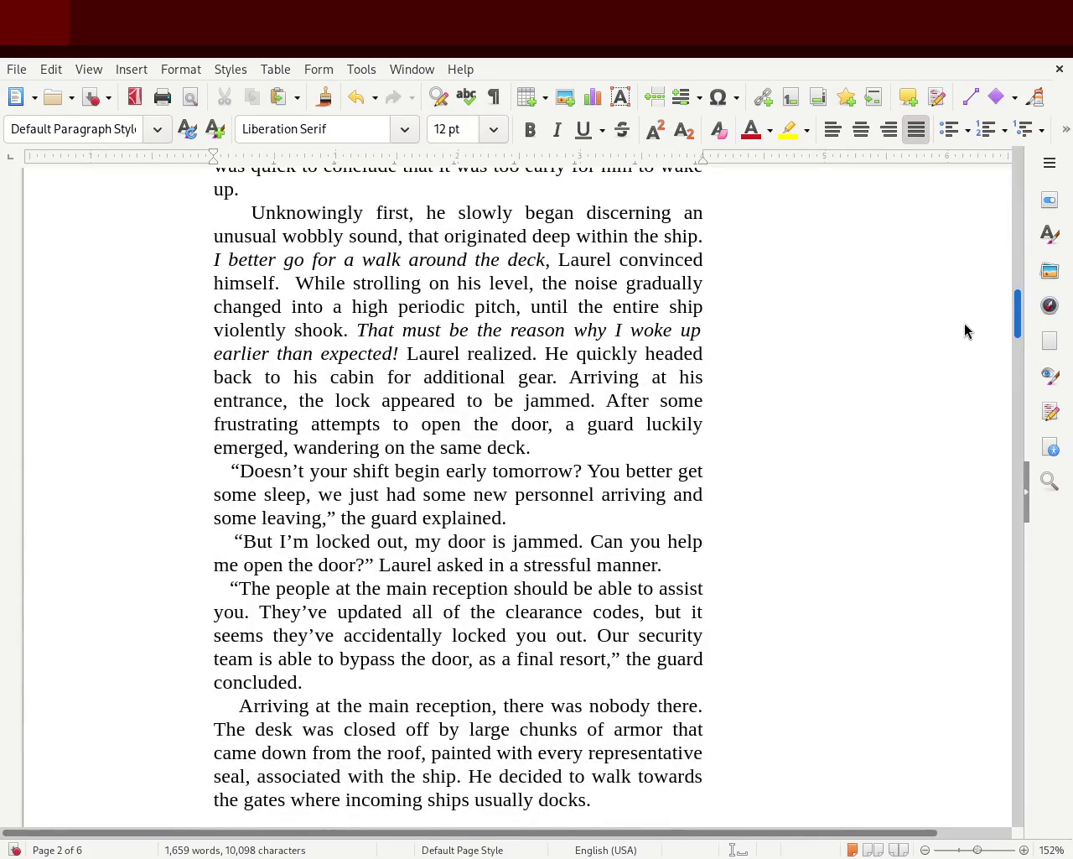
{"action": "scroll", "coordinate": [965, 329], "scroll_direction": "down", "scroll_amount": 1}
{"action": "scroll", "coordinate": [963, 339], "scroll_direction": "down", "scroll_amount": 2}
{"action": "scroll", "coordinate": [965, 327], "scroll_direction": "up", "scroll_amount": 6}
{"action": "scroll", "coordinate": [977, 264], "scroll_direction": "up", "scroll_amount": 15}
{"action": "scroll", "coordinate": [994, 206], "scroll_direction": "up", "scroll_amount": 4}
{"action": "scroll", "coordinate": [1000, 205], "scroll_direction": "down", "scroll_amount": 6}
{"action": "scroll", "coordinate": [999, 247], "scroll_direction": "down", "scroll_amount": 8}
{"action": "scroll", "coordinate": [1000, 288], "scroll_direction": "down", "scroll_amount": 6}
{"action": "scroll", "coordinate": [1001, 310], "scroll_direction": "down", "scroll_amount": 3}
{"action": "scroll", "coordinate": [1001, 327], "scroll_direction": "down", "scroll_amount": 5}
{"action": "scroll", "coordinate": [1001, 344], "scroll_direction": "down", "scroll_amount": 5}
{"action": "scroll", "coordinate": [1002, 361], "scroll_direction": "down", "scroll_amount": 4}
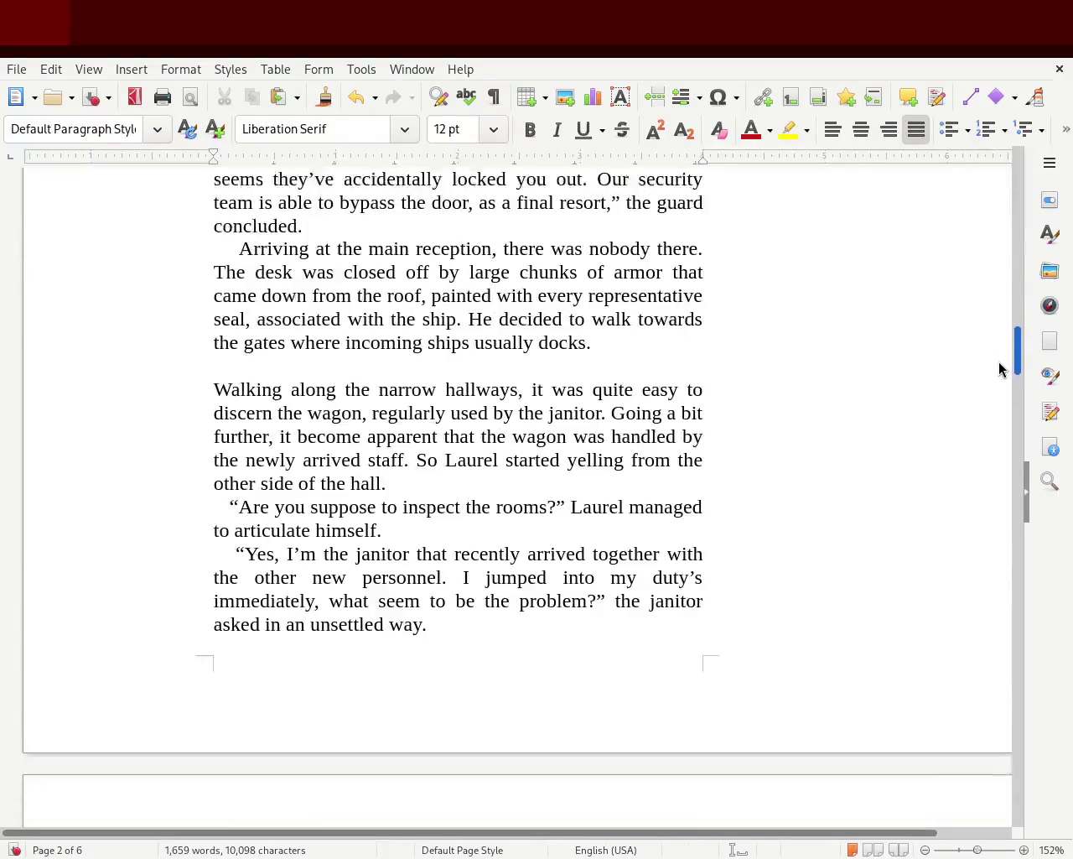
{"action": "scroll", "coordinate": [1000, 385], "scroll_direction": "down", "scroll_amount": 5}
{"action": "scroll", "coordinate": [1000, 407], "scroll_direction": "down", "scroll_amount": 3}
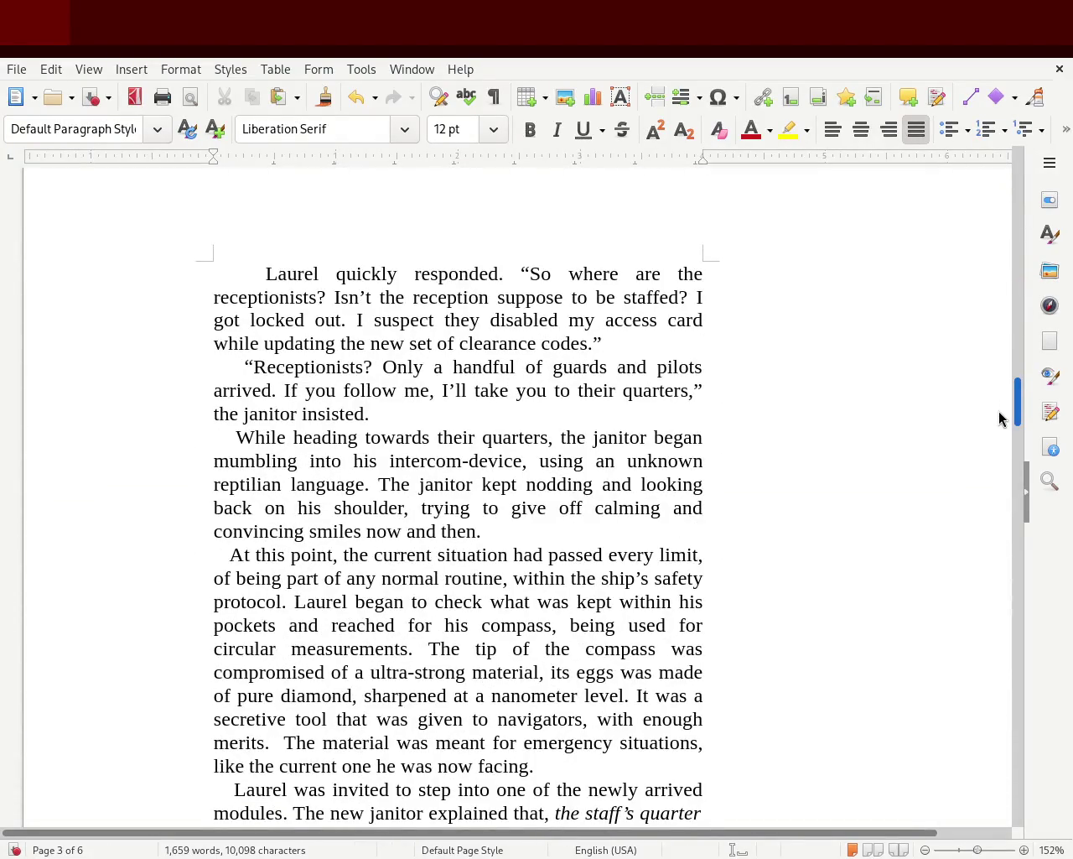
{"action": "scroll", "coordinate": [999, 415], "scroll_direction": "down", "scroll_amount": 3}
{"action": "scroll", "coordinate": [1001, 436], "scroll_direction": "down", "scroll_amount": 6}
{"action": "scroll", "coordinate": [997, 448], "scroll_direction": "down", "scroll_amount": 1}
{"action": "scroll", "coordinate": [997, 455], "scroll_direction": "down", "scroll_amount": 4}
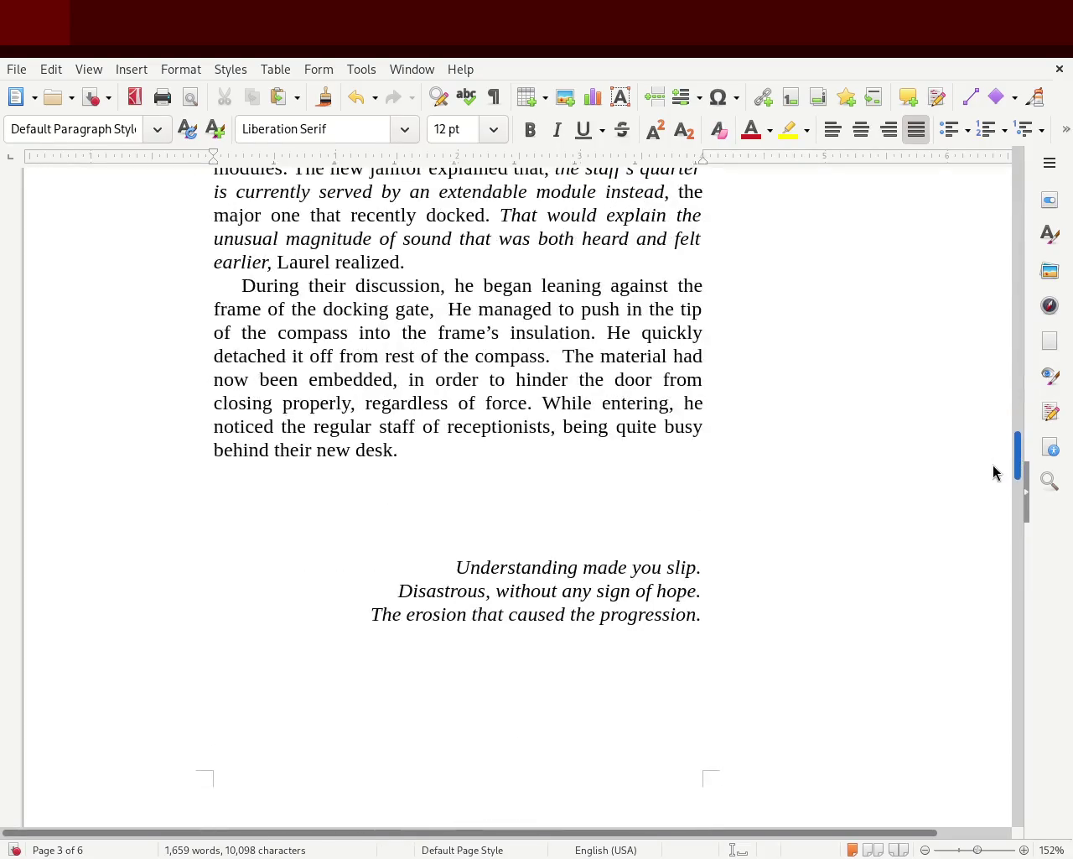
{"action": "scroll", "coordinate": [989, 503], "scroll_direction": "down", "scroll_amount": 6}
{"action": "scroll", "coordinate": [986, 553], "scroll_direction": "down", "scroll_amount": 5}
{"action": "scroll", "coordinate": [986, 604], "scroll_direction": "down", "scroll_amount": 6}
{"action": "scroll", "coordinate": [987, 680], "scroll_direction": "down", "scroll_amount": 10}
{"action": "scroll", "coordinate": [988, 729], "scroll_direction": "down", "scroll_amount": 6}
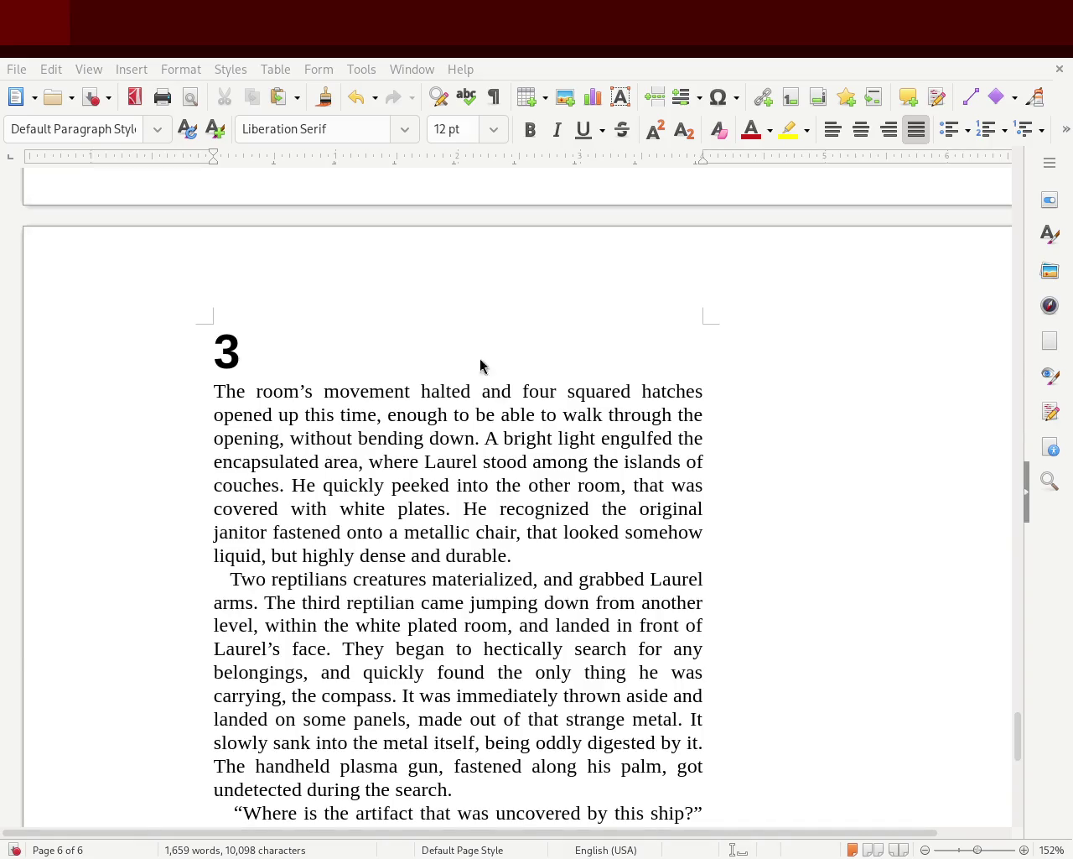
Scroll to the bottom of page 6 to show chapter 3's closing italic verse.
{"action": "left_click_drag", "start_coordinate": [1018, 750], "coordinate": [1015, 851]}
{"action": "scroll", "coordinate": [1035, 809], "scroll_direction": "up", "scroll_amount": 3}
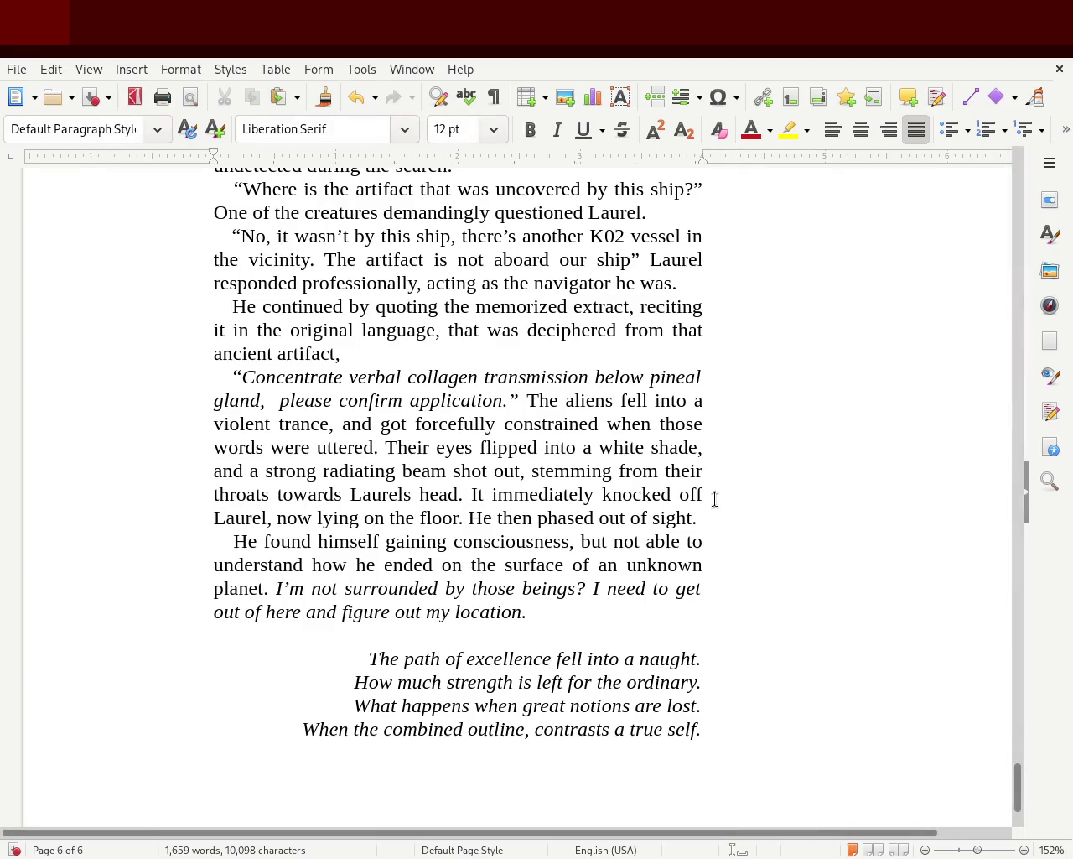
{"action": "left_click_drag", "start_coordinate": [1022, 793], "coordinate": [1043, 487]}
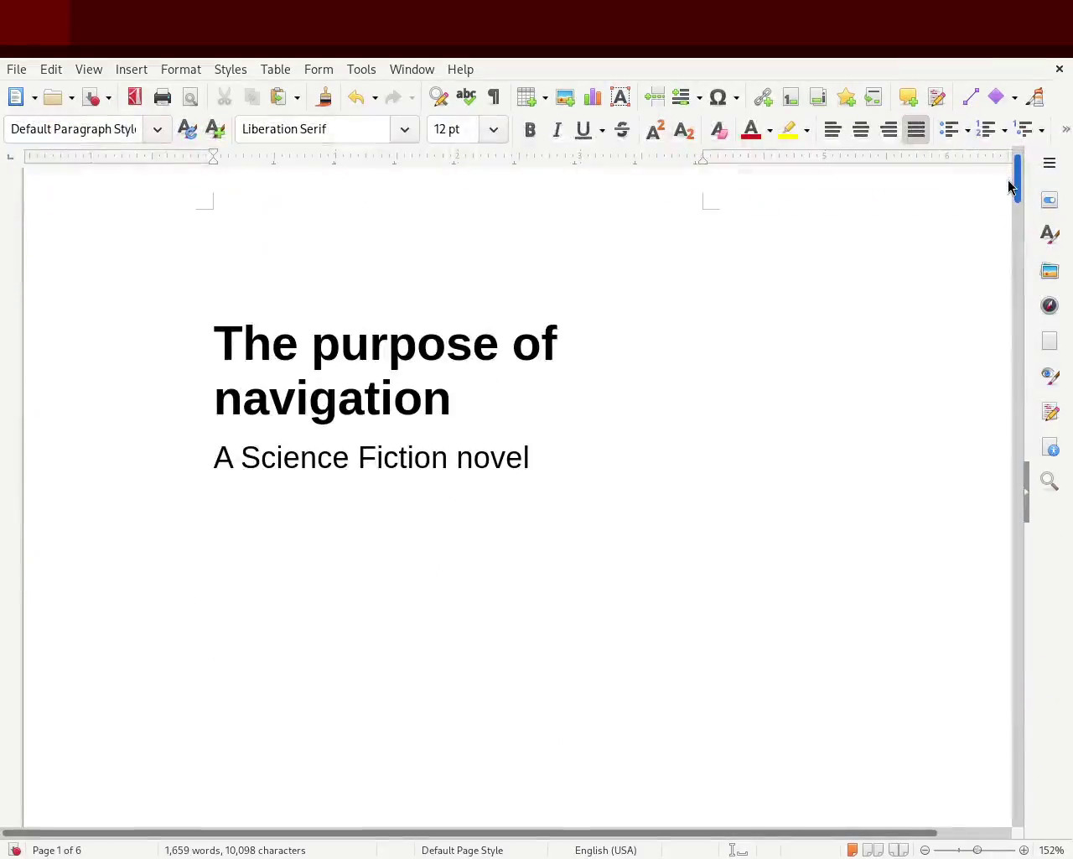
{"action": "mouse_move", "coordinate": [1043, 485]}
{"action": "left_mouse_down"}
{"action": "mouse_move", "coordinate": [992, 305]}
{"action": "mouse_move", "coordinate": [973, 489]}
{"action": "mouse_move", "coordinate": [978, 575]}
{"action": "mouse_move", "coordinate": [1008, 498]}
{"action": "mouse_move", "coordinate": [999, 556]}
{"action": "mouse_move", "coordinate": [1006, 800]}
{"action": "mouse_move", "coordinate": [996, 759]}
{"action": "left_mouse_up"}
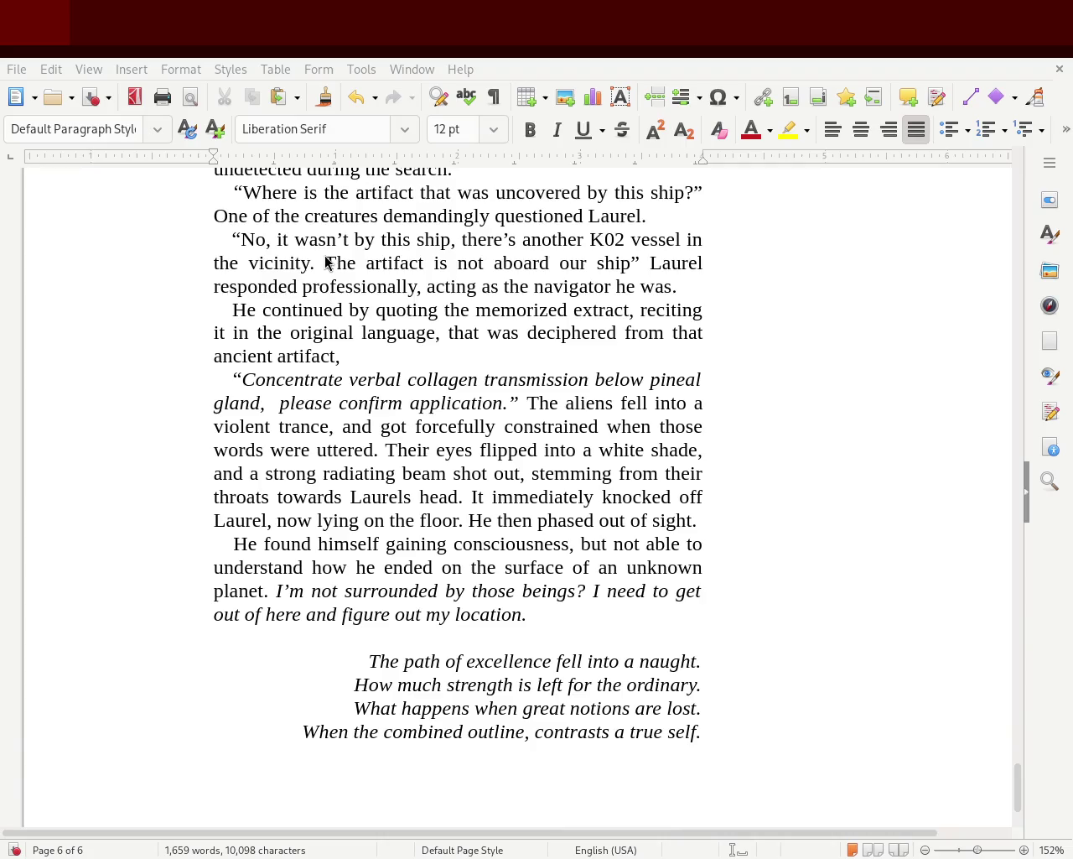
{"action": "mouse_move", "coordinate": [234, 379]}
{"action": "left_mouse_down"}
{"action": "mouse_move", "coordinate": [686, 384]}
{"action": "mouse_move", "coordinate": [561, 420]}
{"action": "mouse_move", "coordinate": [546, 608]}
{"action": "left_mouse_up"}
{"action": "left_click", "coordinate": [742, 488]}
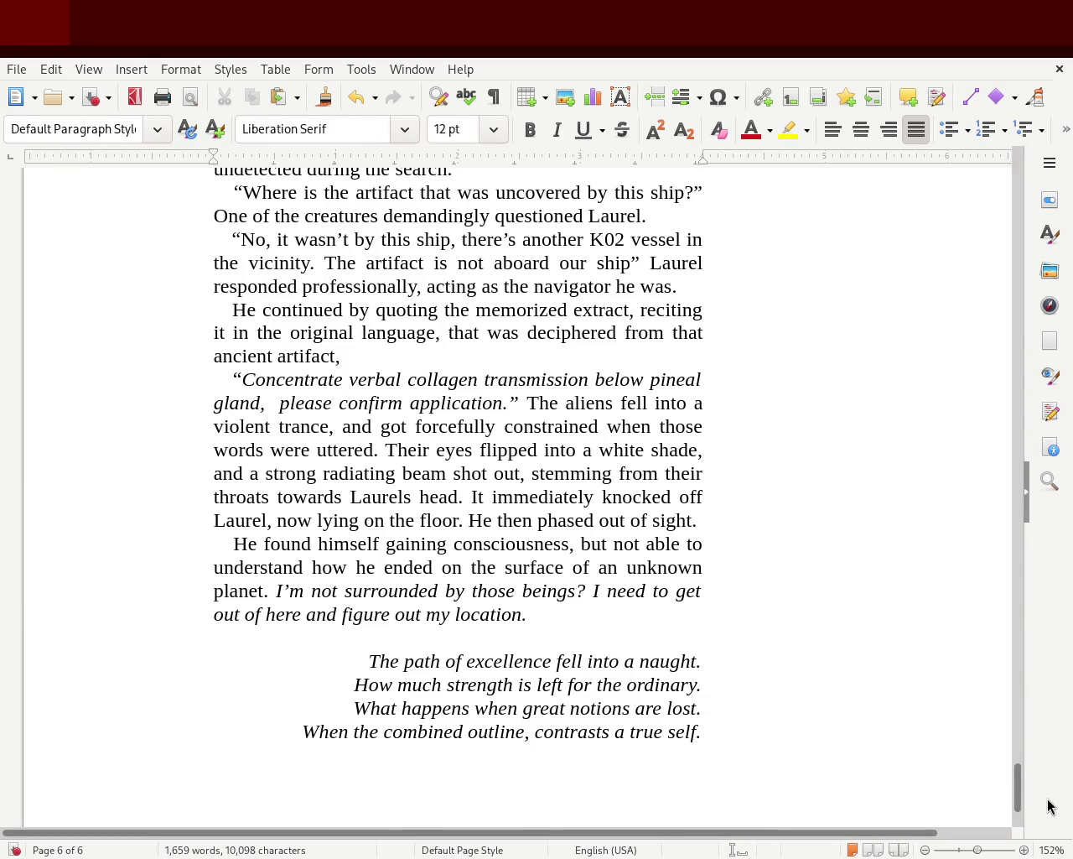
{"action": "mouse_move", "coordinate": [1022, 791]}
{"action": "left_mouse_down"}
{"action": "mouse_move", "coordinate": [1038, 760]}
{"action": "mouse_move", "coordinate": [1035, 628]}
{"action": "mouse_move", "coordinate": [1001, 523]}
{"action": "mouse_move", "coordinate": [1003, 197]}
{"action": "mouse_move", "coordinate": [992, 300]}
{"action": "left_mouse_up"}
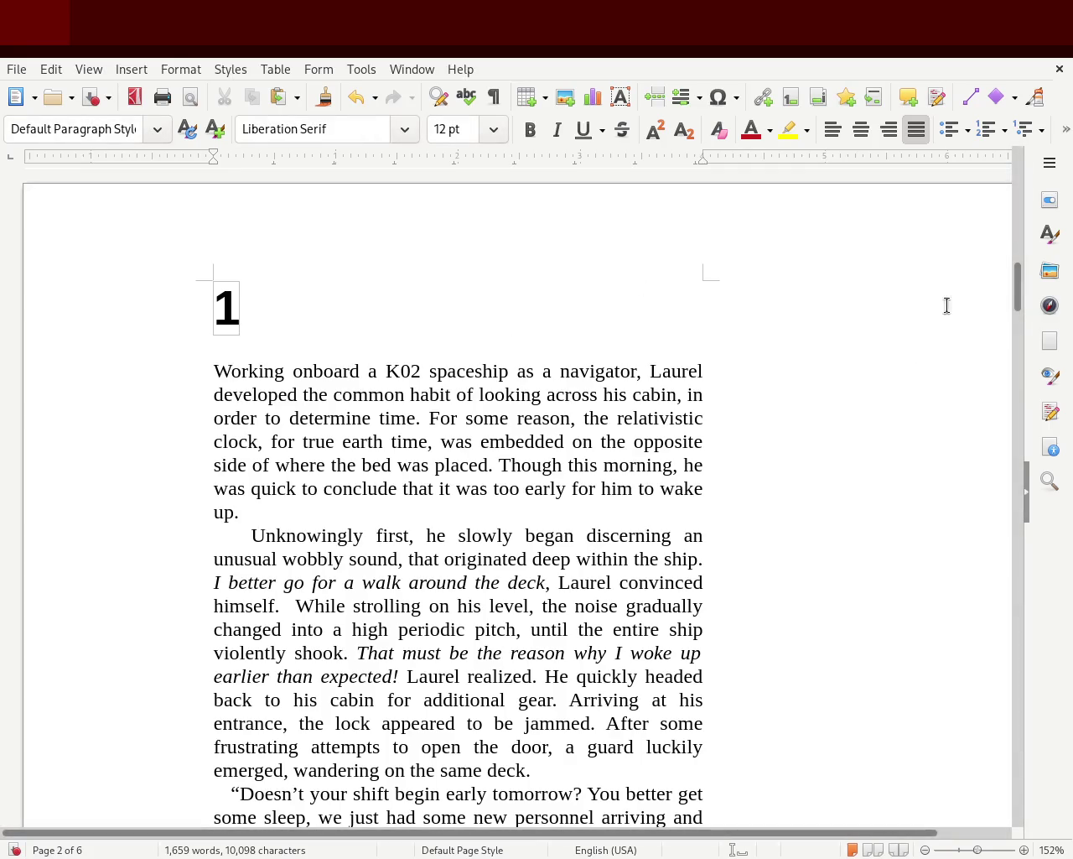
Scroll back up to the opening paragraphs of chapter 1 on page 2.
{"action": "scroll", "coordinate": [1018, 289], "scroll_direction": "down", "scroll_amount": 3}
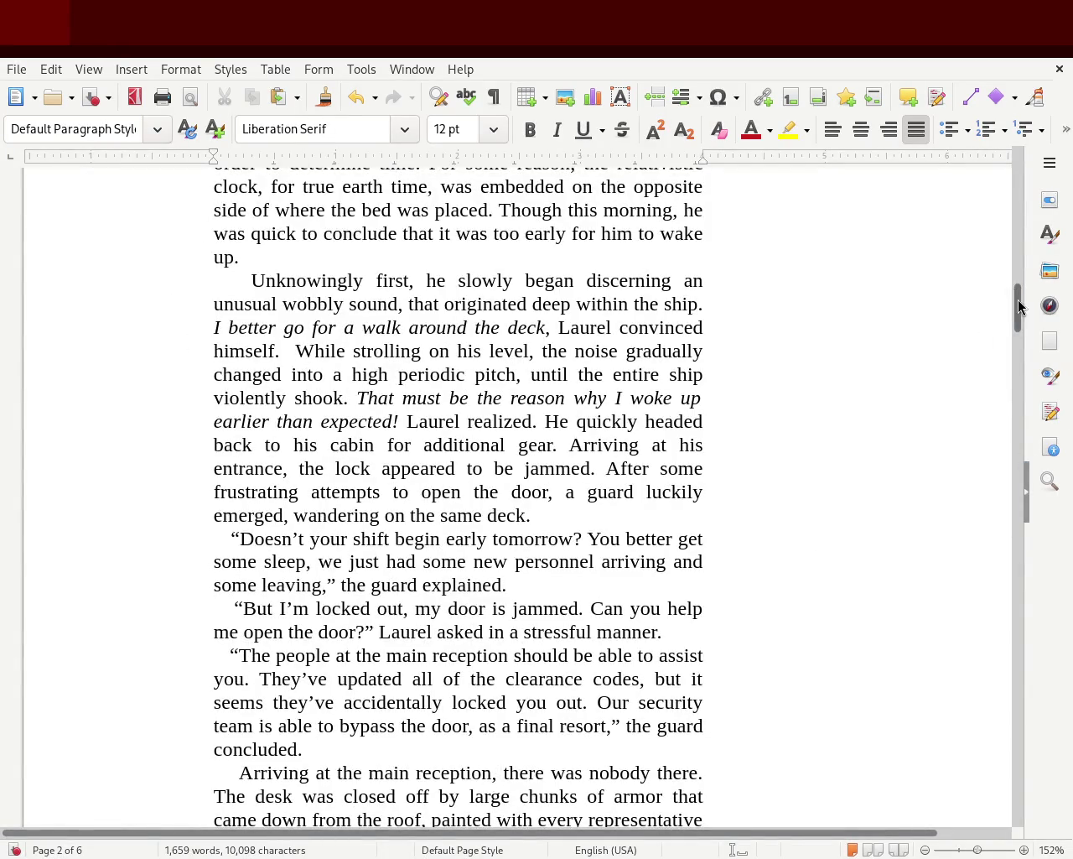
{"action": "left_click_drag", "start_coordinate": [1018, 302], "coordinate": [1018, 371]}
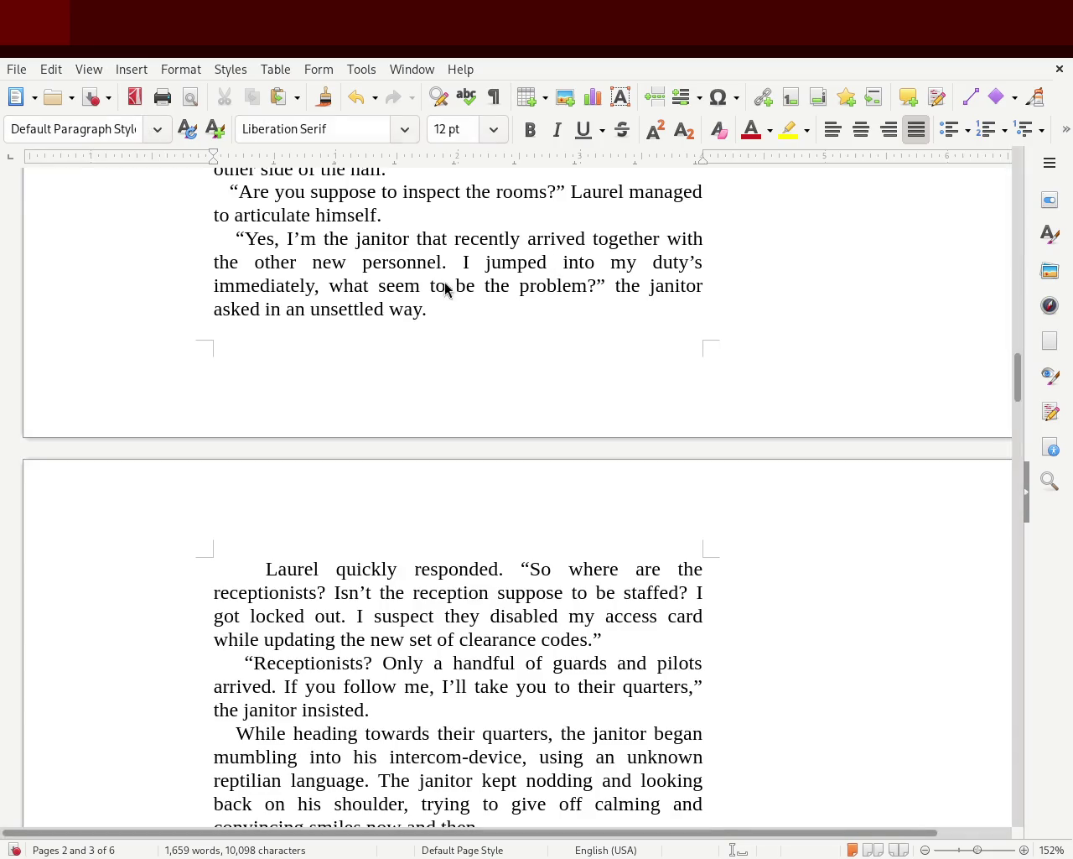
{"action": "mouse_move", "coordinate": [1017, 380]}
{"action": "left_mouse_down"}
{"action": "mouse_move", "coordinate": [1004, 295]}
{"action": "mouse_move", "coordinate": [1009, 765]}
{"action": "mouse_move", "coordinate": [1011, 745]}
{"action": "left_mouse_up"}
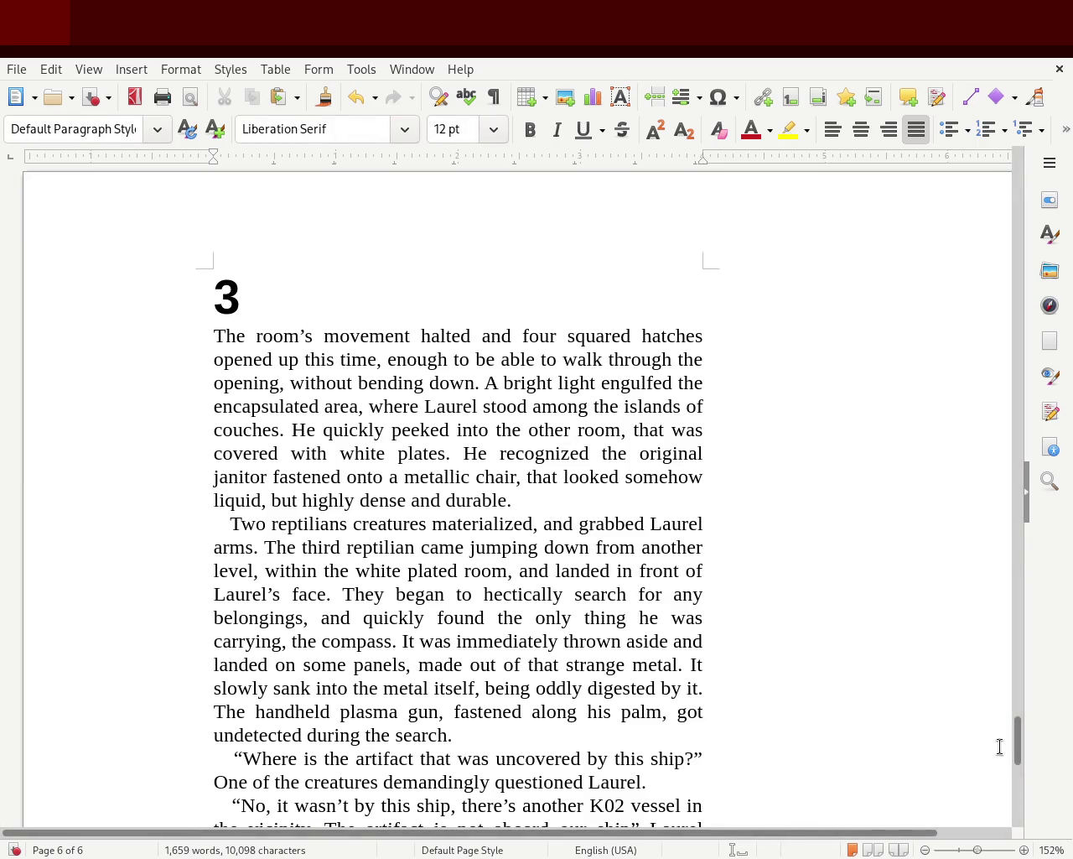
{"action": "mouse_move", "coordinate": [1017, 741]}
{"action": "left_mouse_down"}
{"action": "mouse_move", "coordinate": [1035, 804]}
{"action": "mouse_move", "coordinate": [1042, 736]}
{"action": "mouse_move", "coordinate": [1030, 618]}
{"action": "mouse_move", "coordinate": [1024, 640]}
{"action": "mouse_move", "coordinate": [1006, 607]}
{"action": "mouse_move", "coordinate": [1015, 647]}
{"action": "mouse_move", "coordinate": [1042, 552]}
{"action": "mouse_move", "coordinate": [1028, 245]}
{"action": "mouse_move", "coordinate": [1024, 293]}
{"action": "left_mouse_up"}
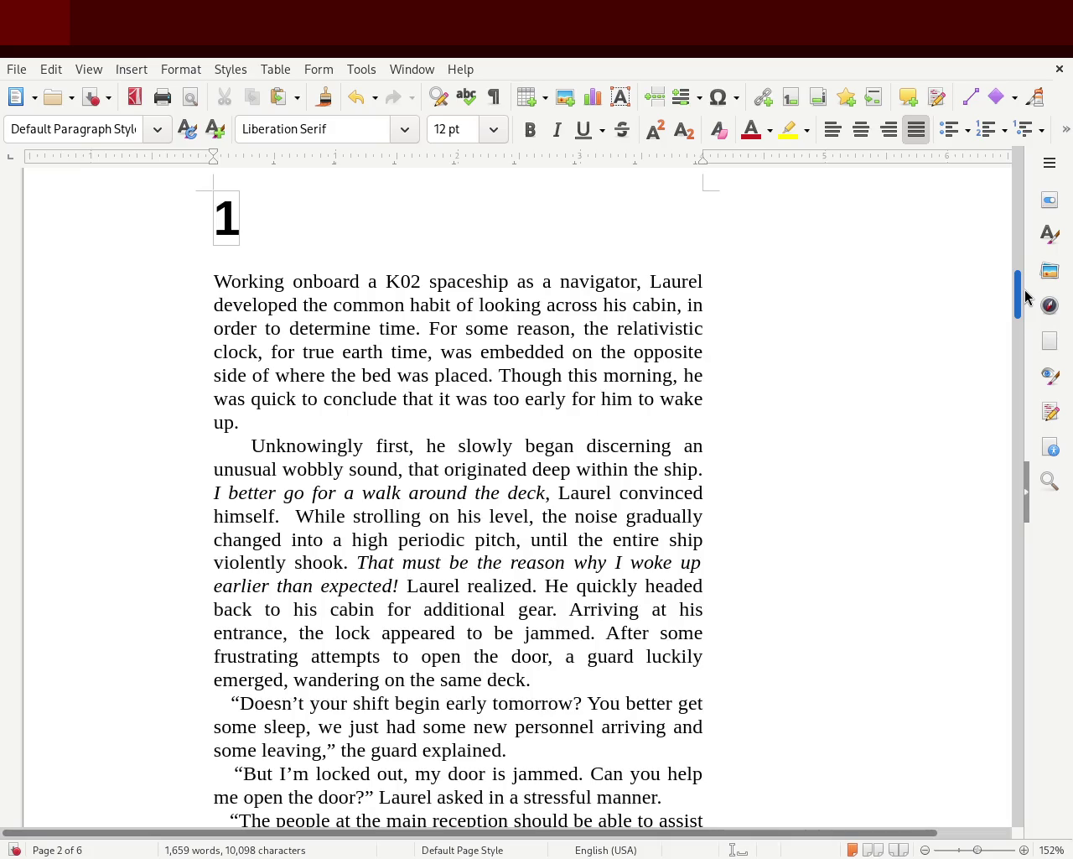
{"action": "scroll", "coordinate": [1025, 297], "scroll_direction": "down", "scroll_amount": 1}
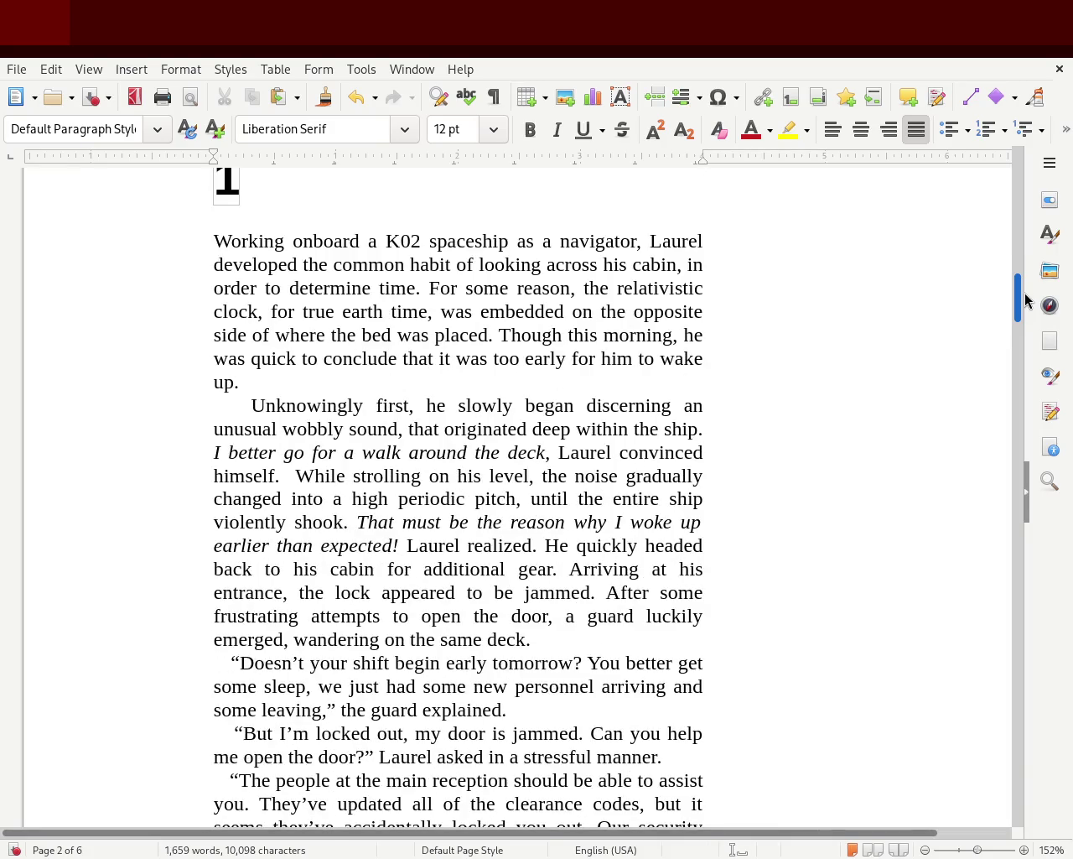
{"action": "scroll", "coordinate": [1024, 299], "scroll_direction": "down", "scroll_amount": 1}
{"action": "scroll", "coordinate": [1025, 302], "scroll_direction": "down", "scroll_amount": 2}
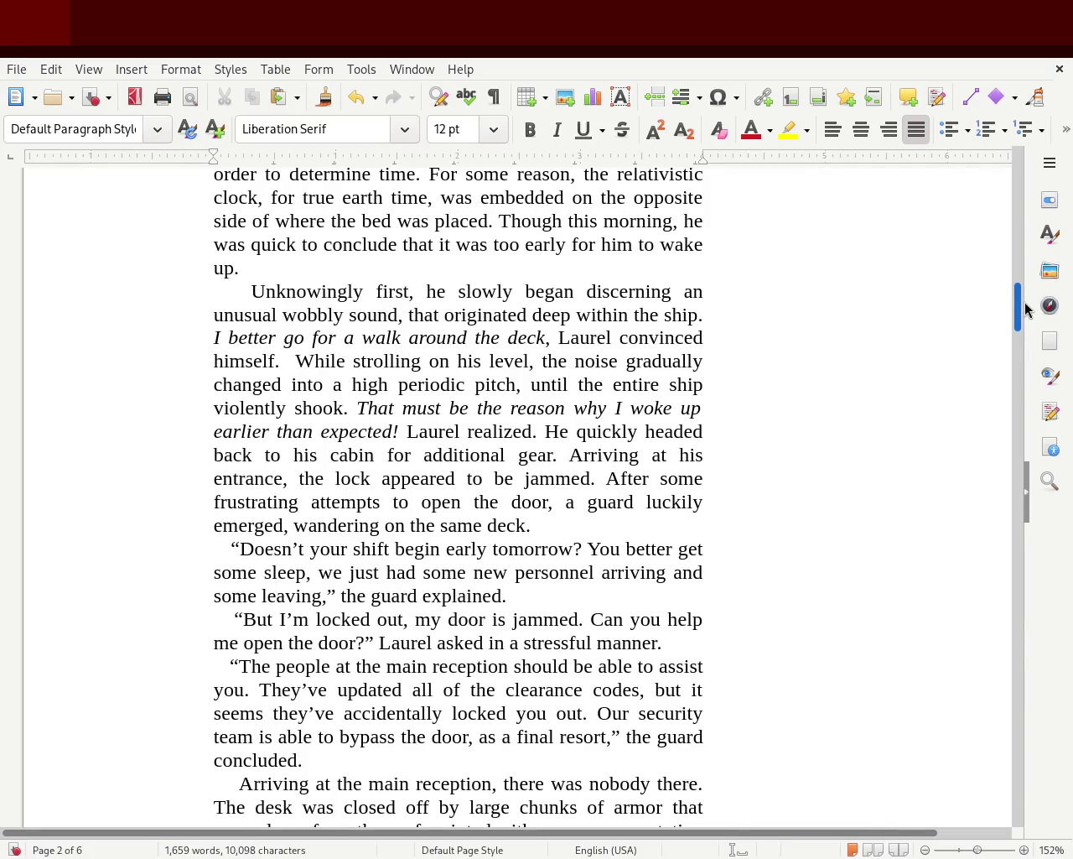
Find the second 'discern' in chapter 1 and replace it with 'spot' to read 'quite easy to spot the wagon'.
{"action": "key", "text": "ctrl+f"}
{"action": "type", "text": "discern"}
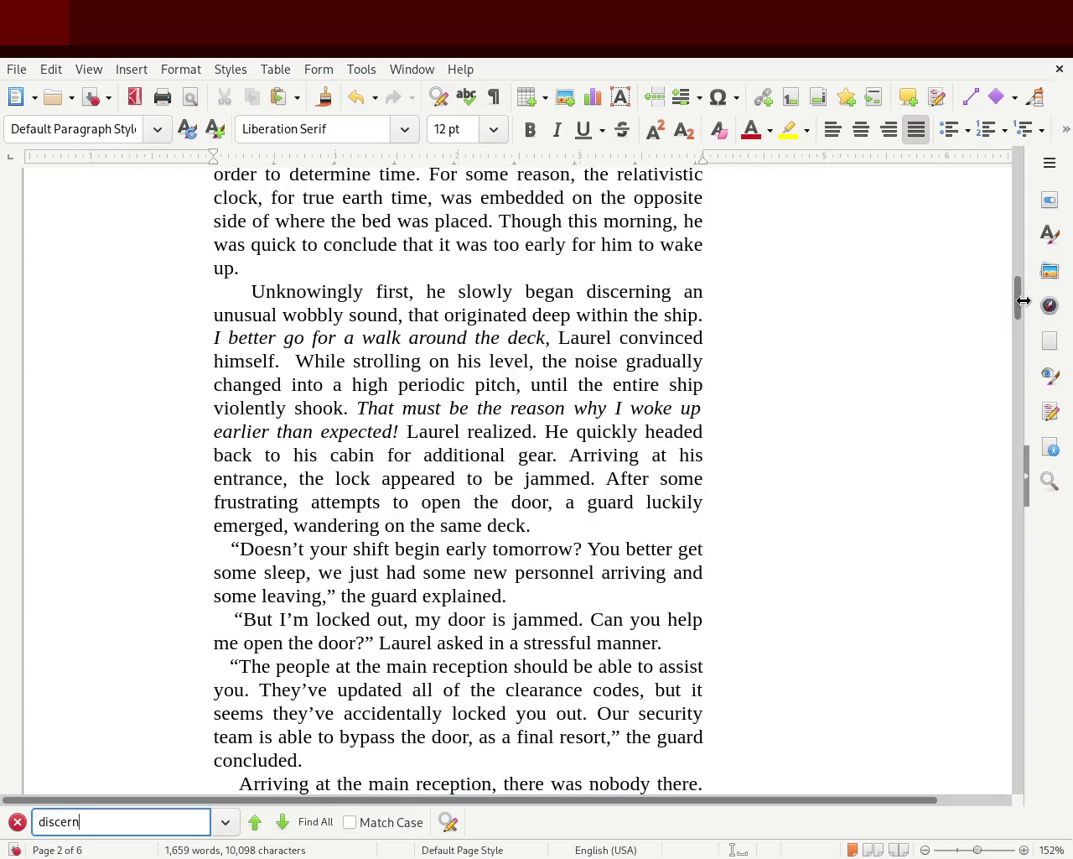
{"action": "left_click", "coordinate": [284, 827]}
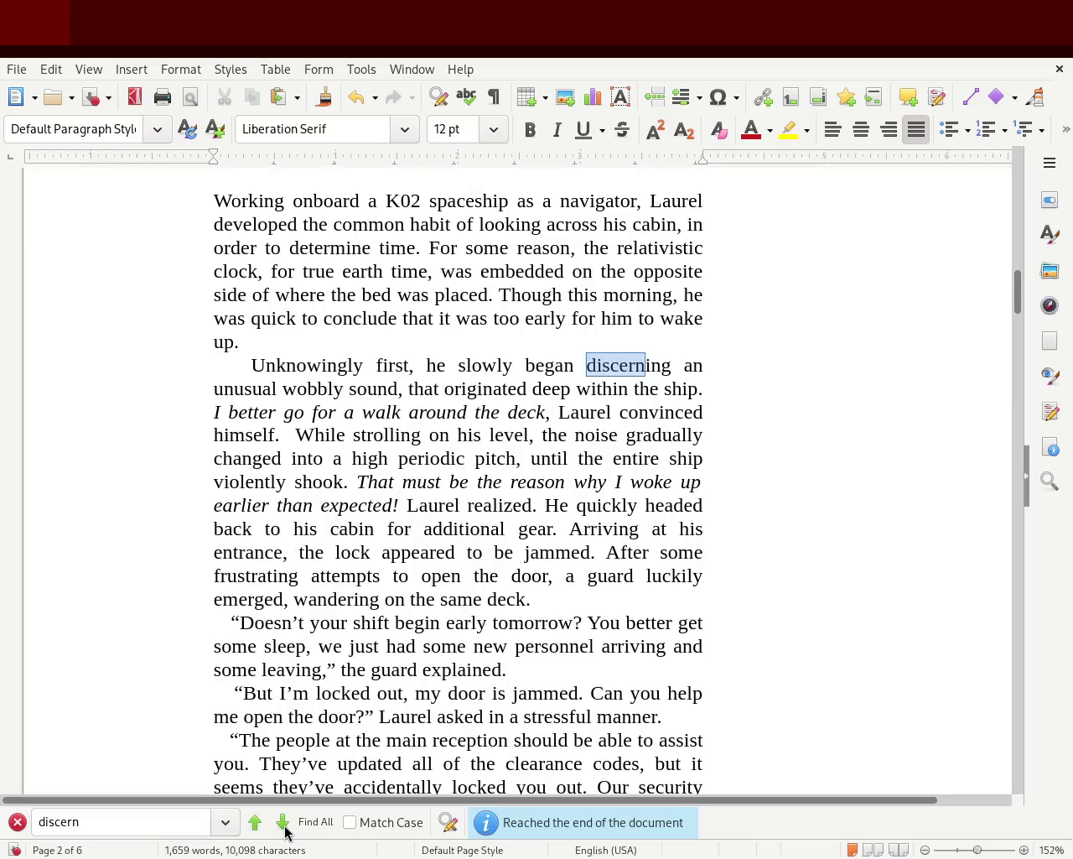
{"action": "left_click", "coordinate": [284, 825]}
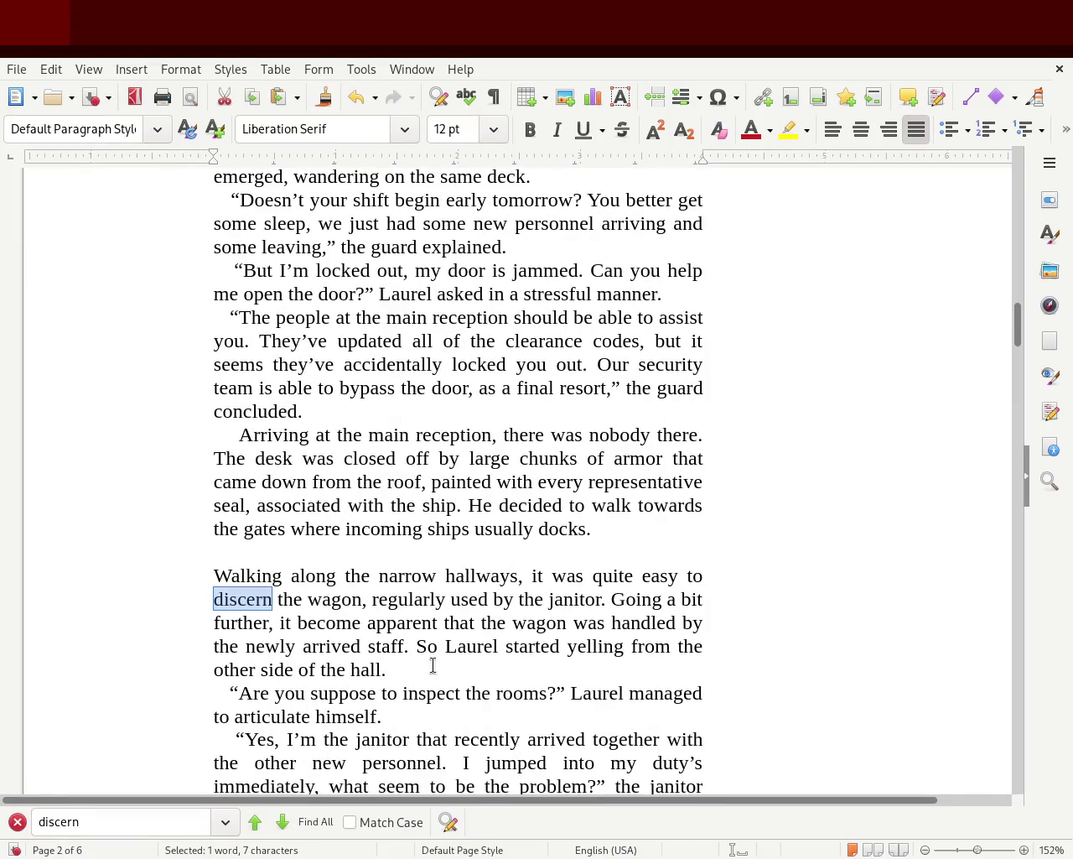
{"action": "left_click", "coordinate": [254, 600]}
{"action": "type", "text": "spot"}
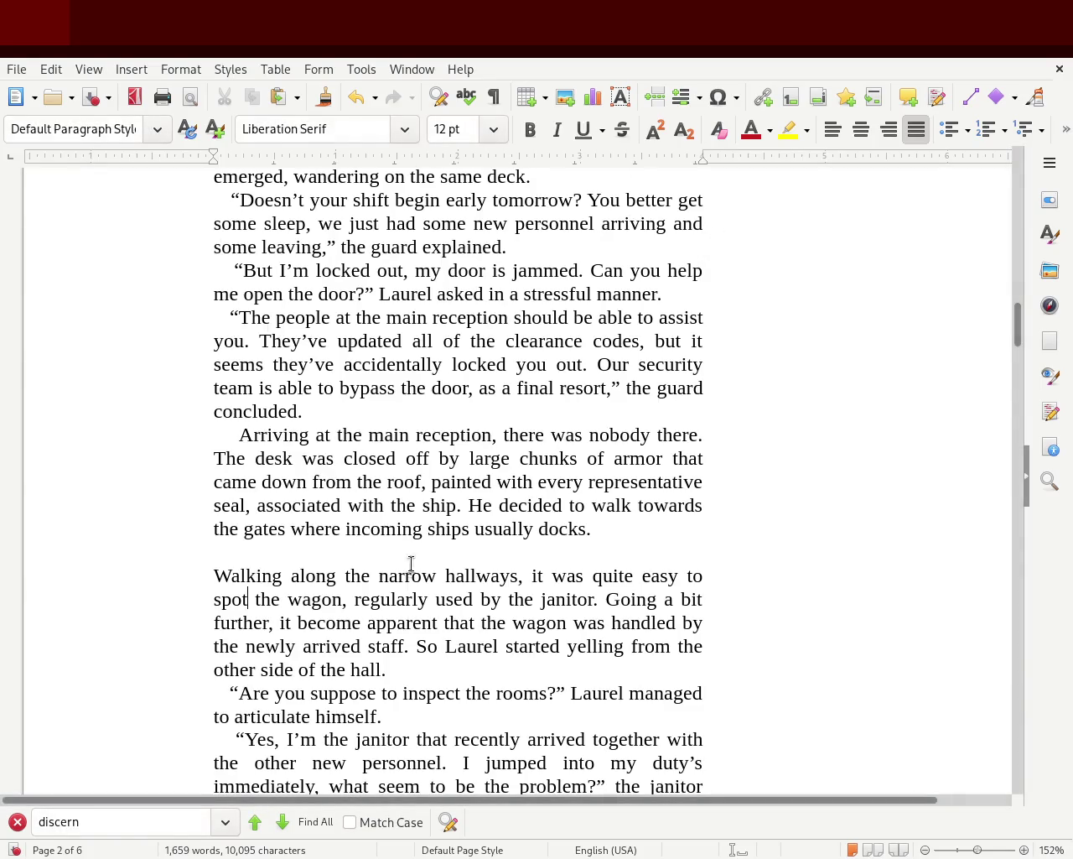
{"action": "mouse_move", "coordinate": [1018, 310]}
{"action": "left_mouse_down"}
{"action": "mouse_move", "coordinate": [1013, 167]}
{"action": "mouse_move", "coordinate": [1009, 283]}
{"action": "left_mouse_up"}
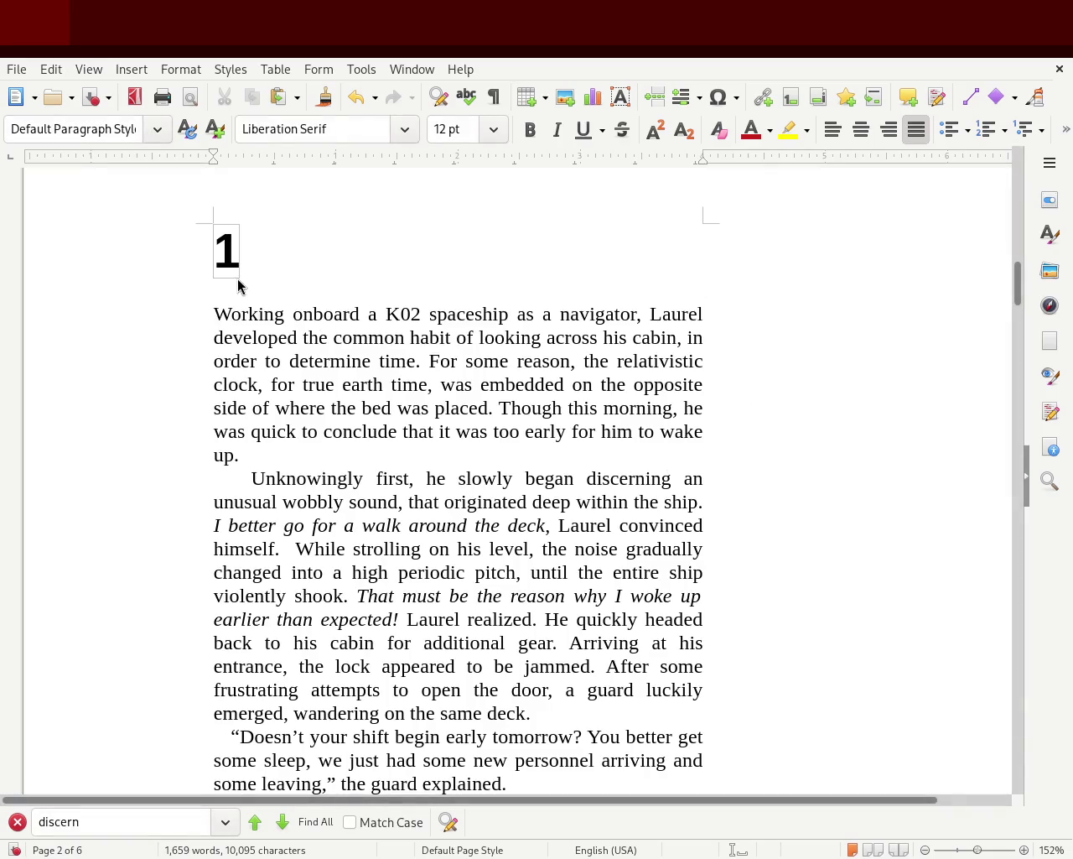
{"action": "left_click_drag", "start_coordinate": [1018, 281], "coordinate": [1016, 363]}
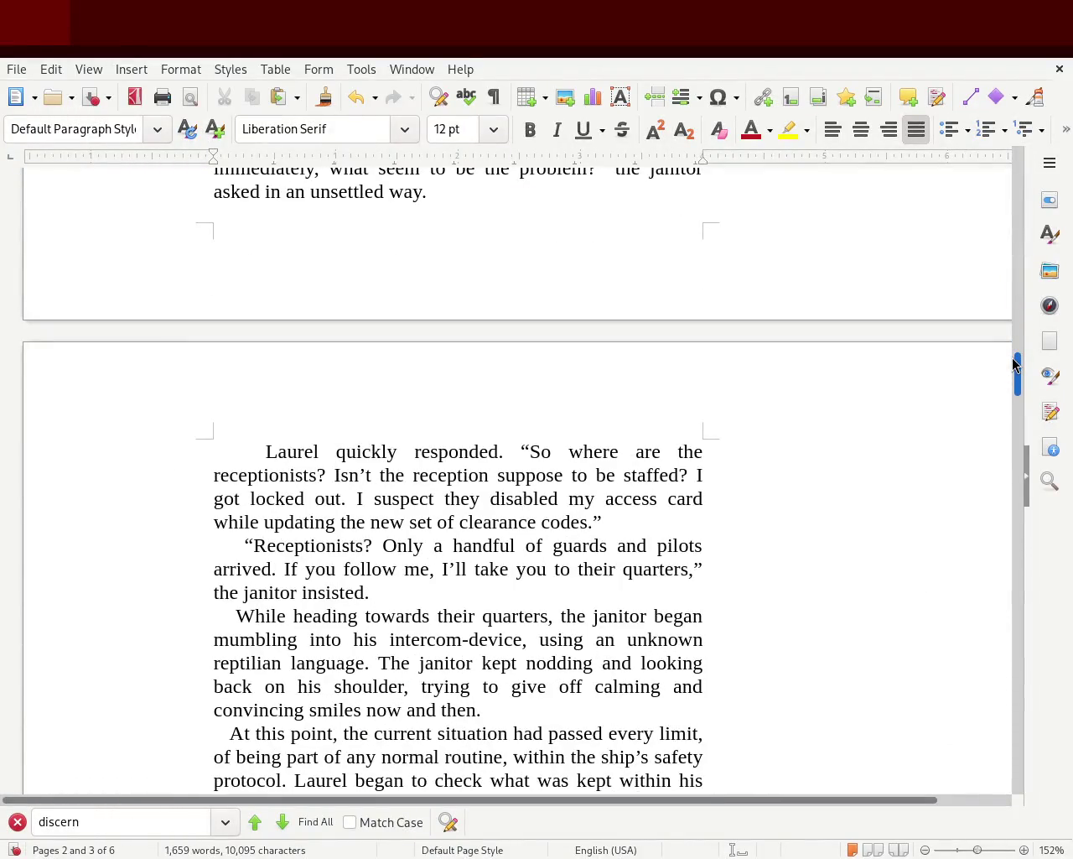